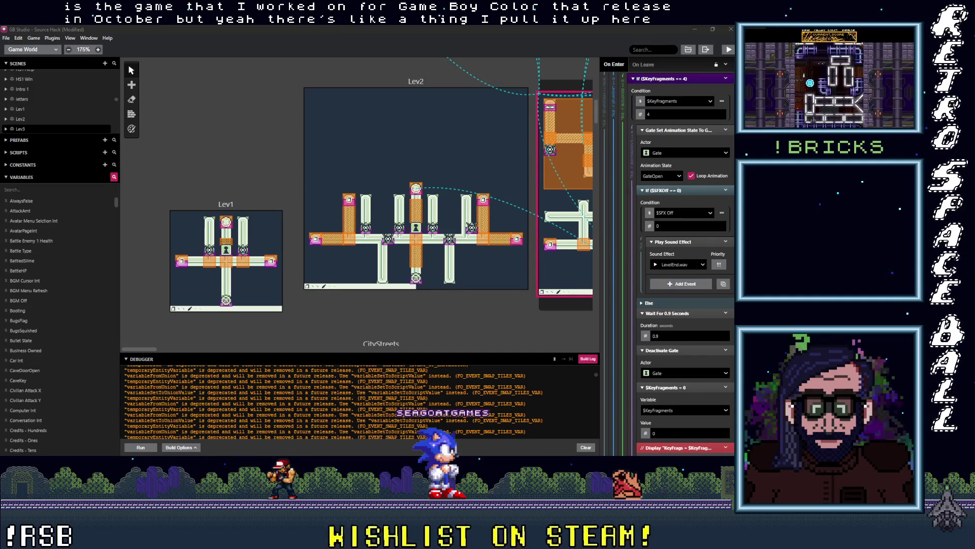
Switch from GB Studio to the browser showing the Twitch channel's About page.
key("alt+Tab")
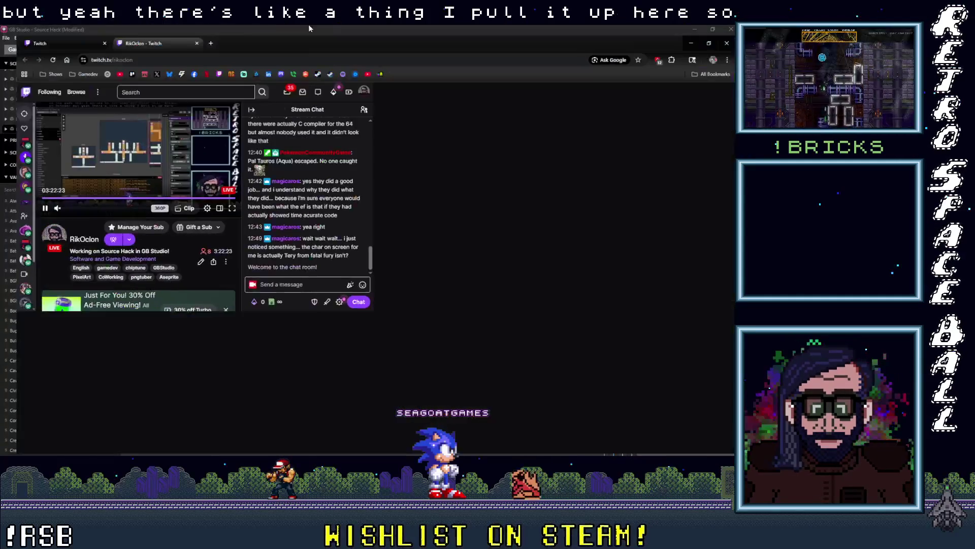
scroll(382, 366, "down", 10)
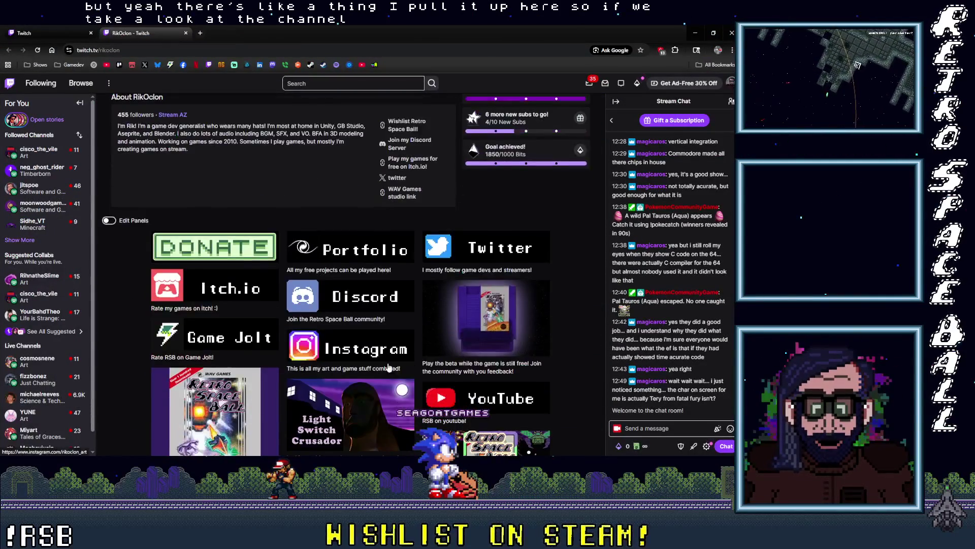
Scroll down to the Stream Avatars panel and page forward to its last page of green sprites.
scroll(389, 367, "down", 3)
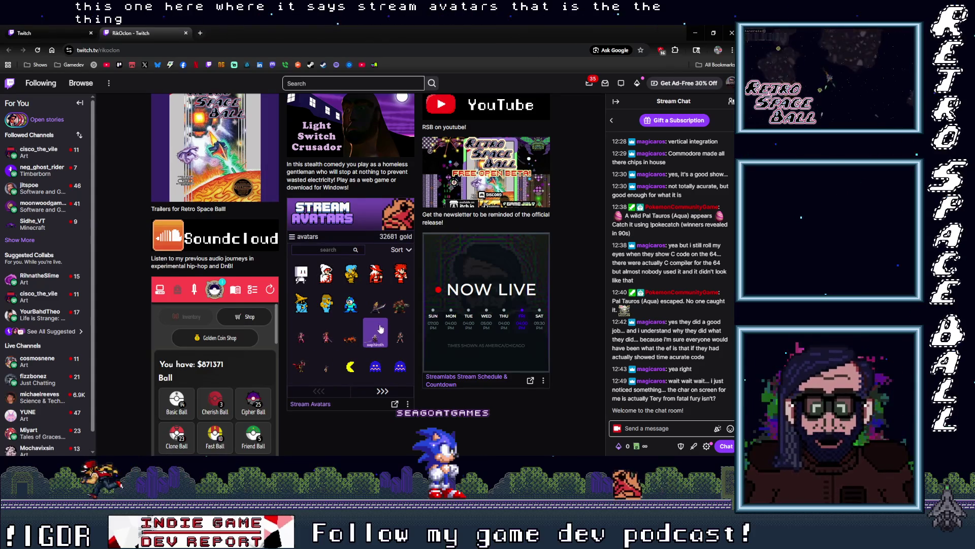
scroll(380, 346, "down", 1)
left_click(382, 352)
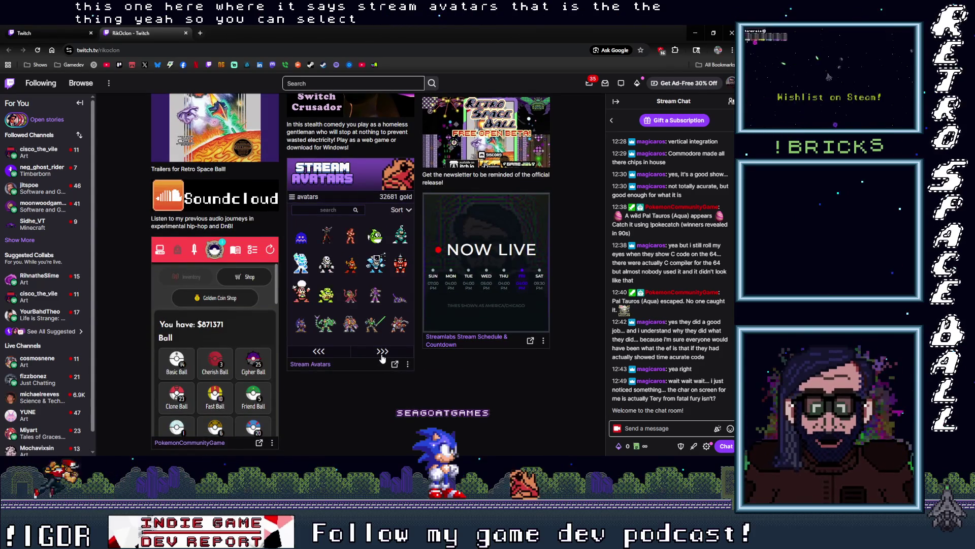
left_click(382, 356)
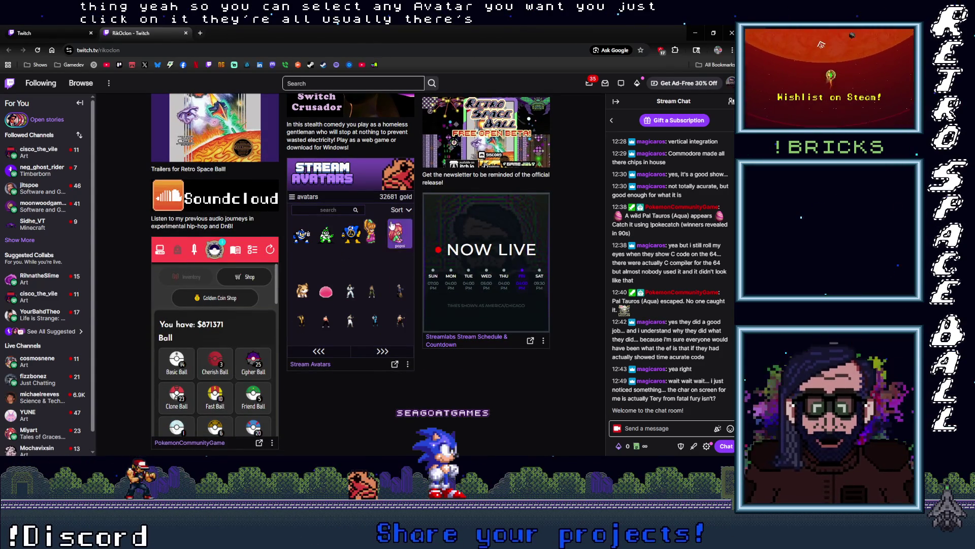
left_click(382, 352)
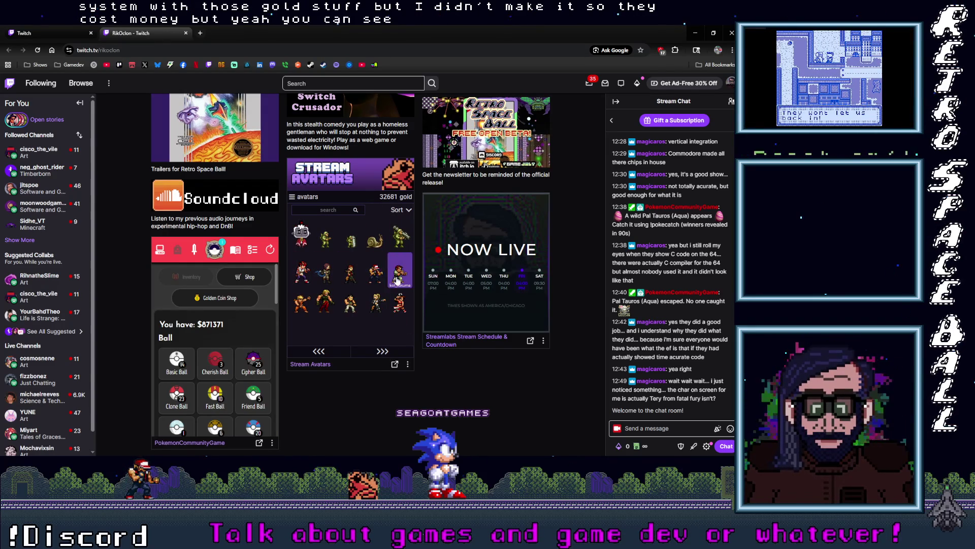
left_click(382, 352)
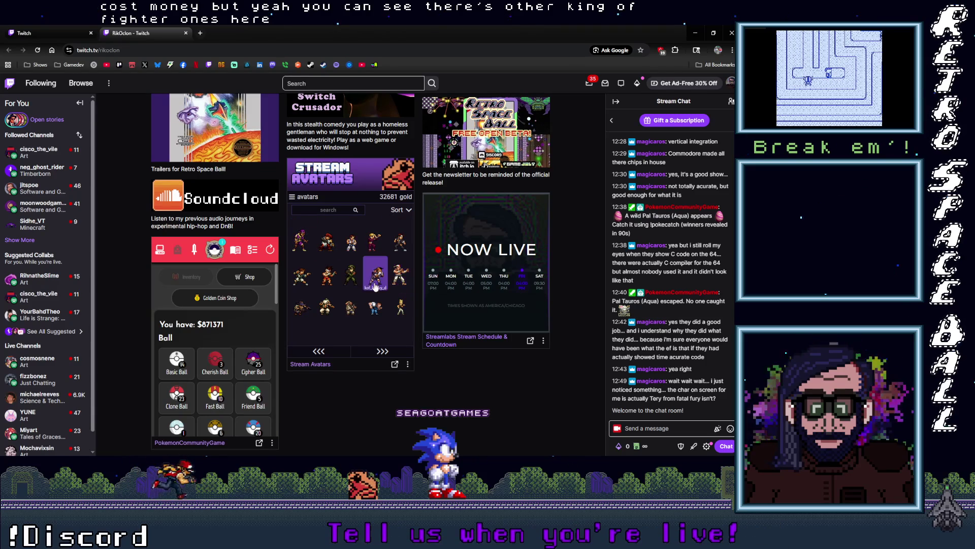
left_click(382, 352)
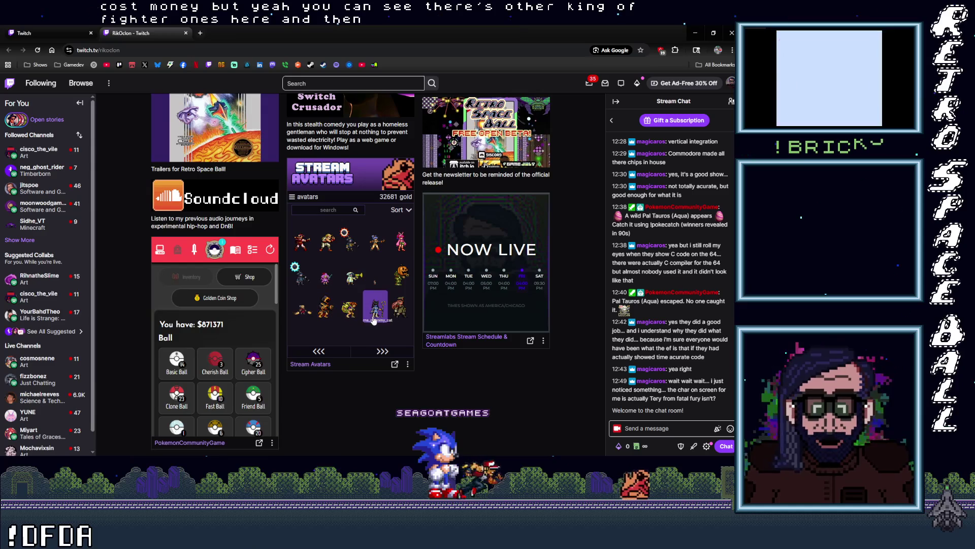
left_click(380, 353)
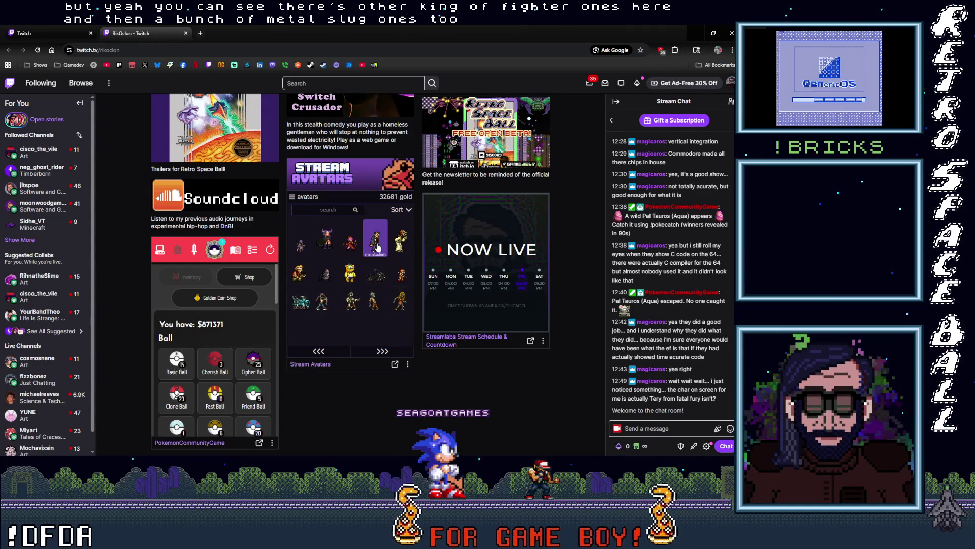
left_click(382, 352)
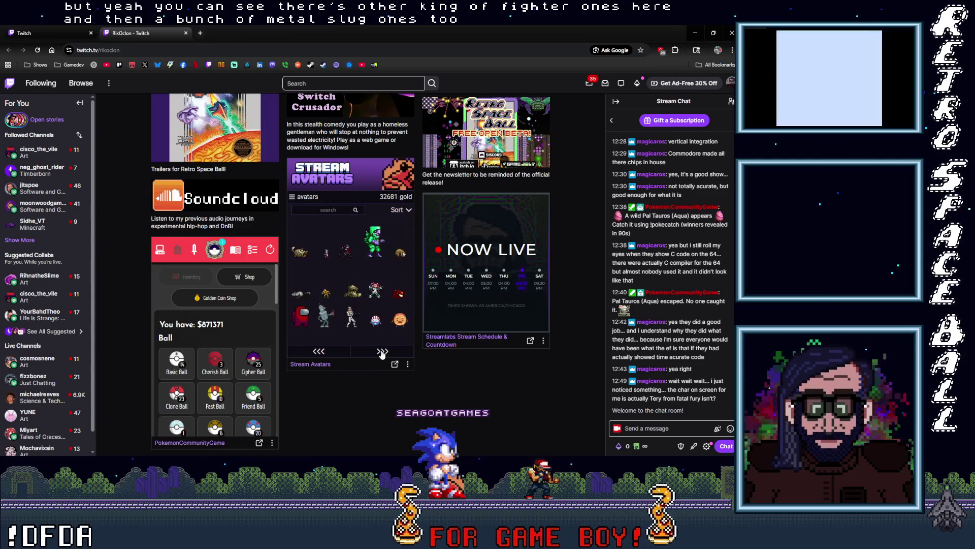
left_click(382, 351)
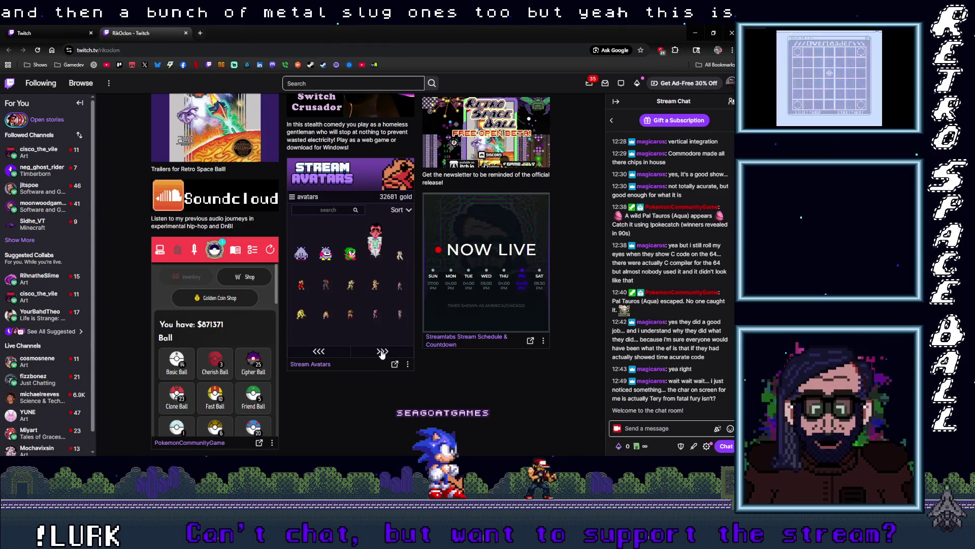
left_click(382, 352)
left_click(381, 352)
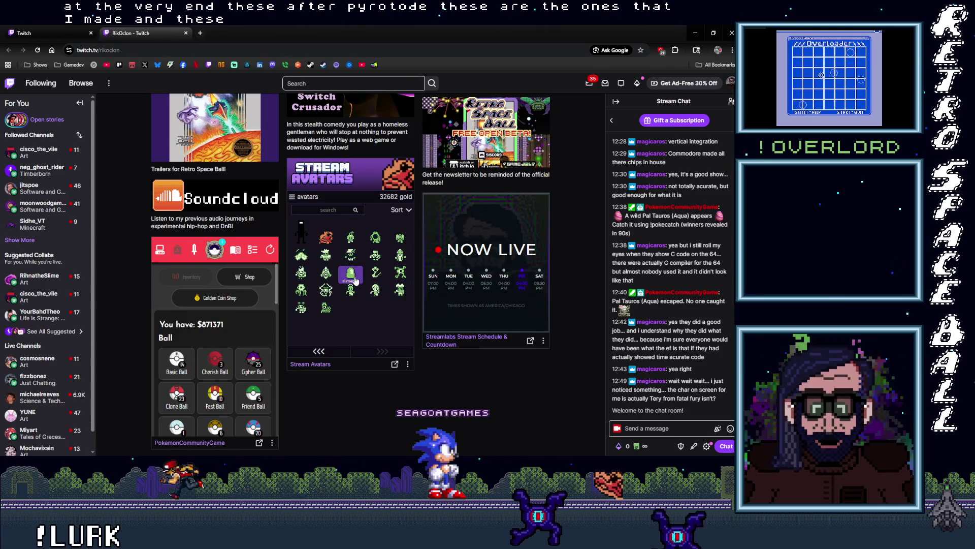
View the slime avatar's colour variants twice, returning to the avatar list each time.
left_click(354, 279)
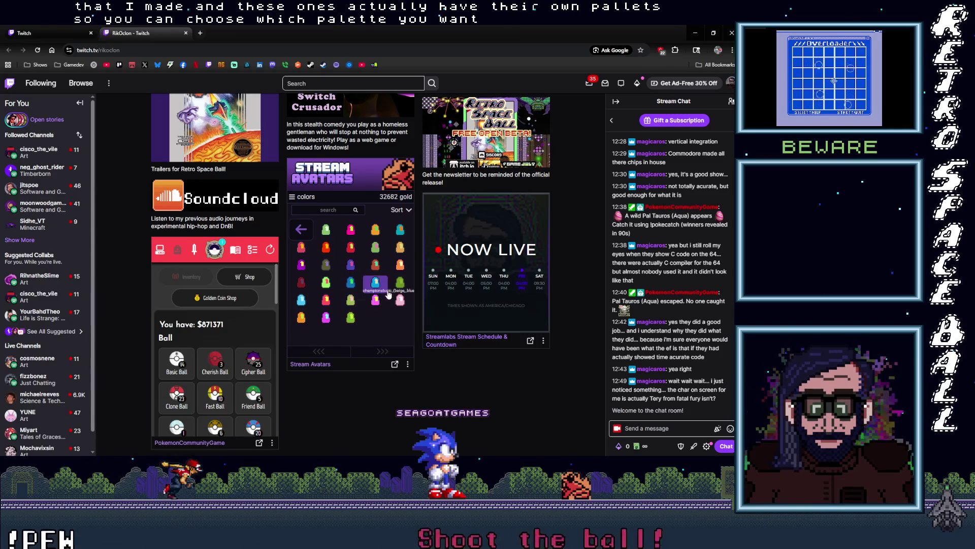
left_click(302, 227)
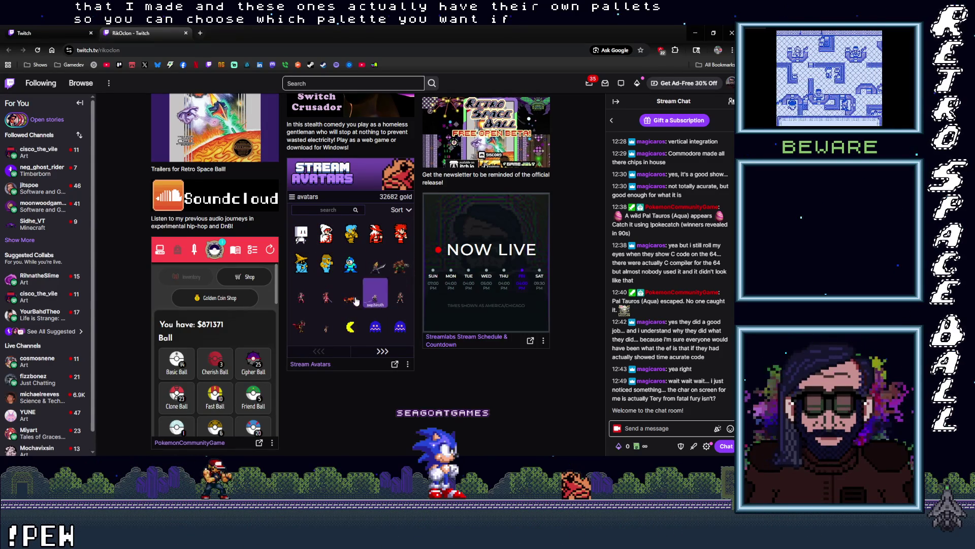
left_click(302, 235)
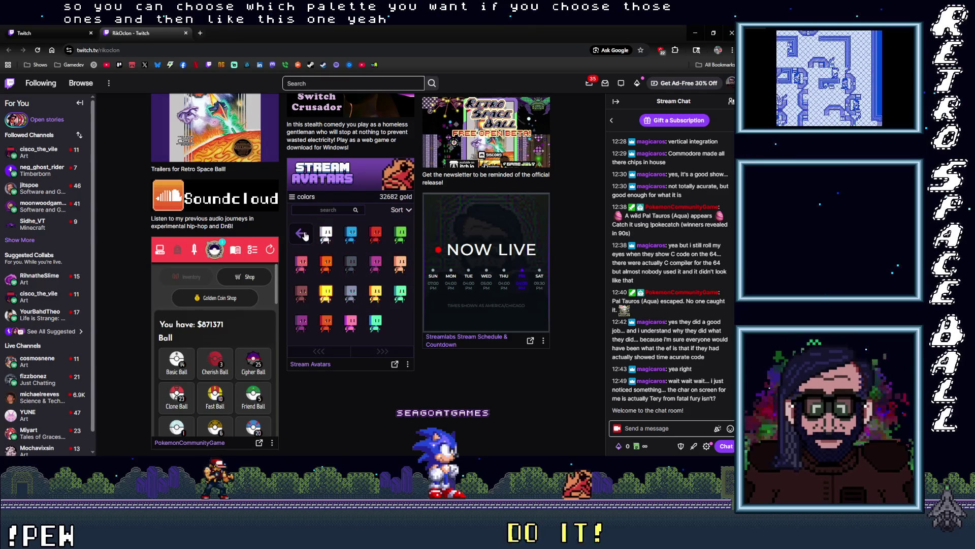
left_click(304, 234)
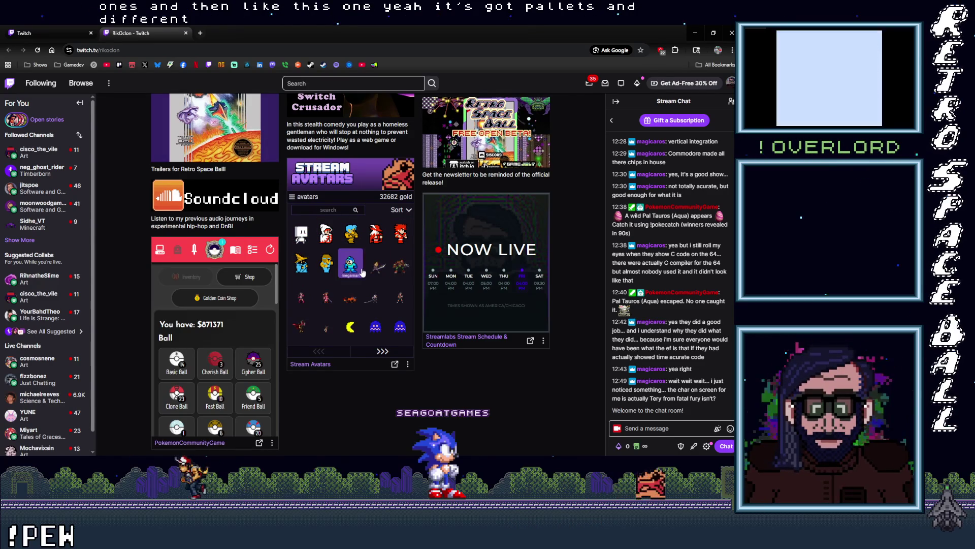
Page forward two avatar pages and look at the cat avatar's colour variants.
left_click(385, 352)
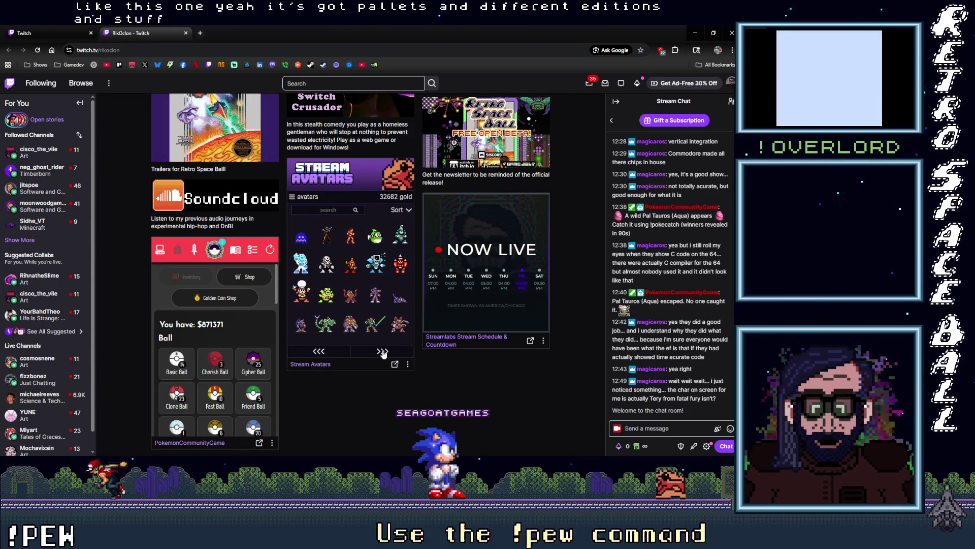
left_click(385, 352)
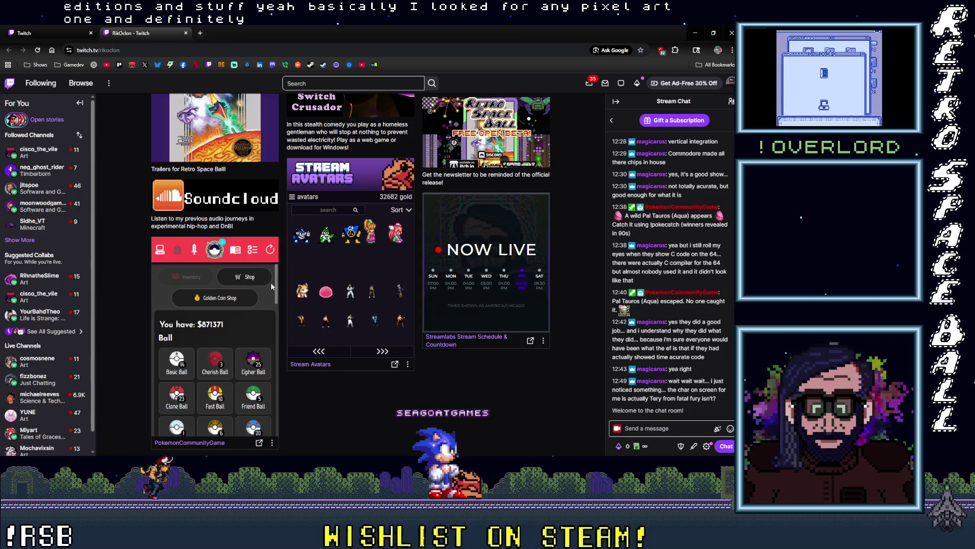
left_click(324, 292)
left_click(390, 239)
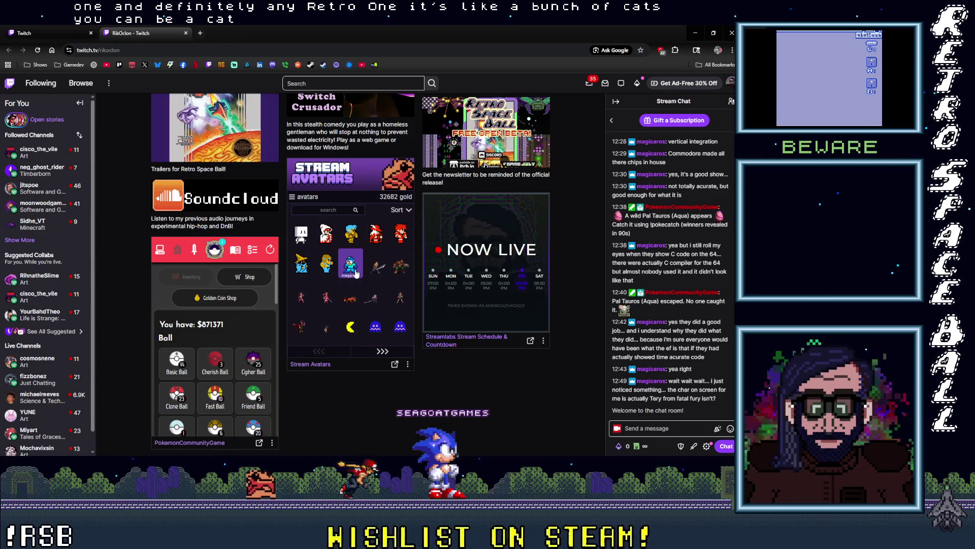
Page forward three avatar pages, then back one to the werewolf page.
left_click(376, 352)
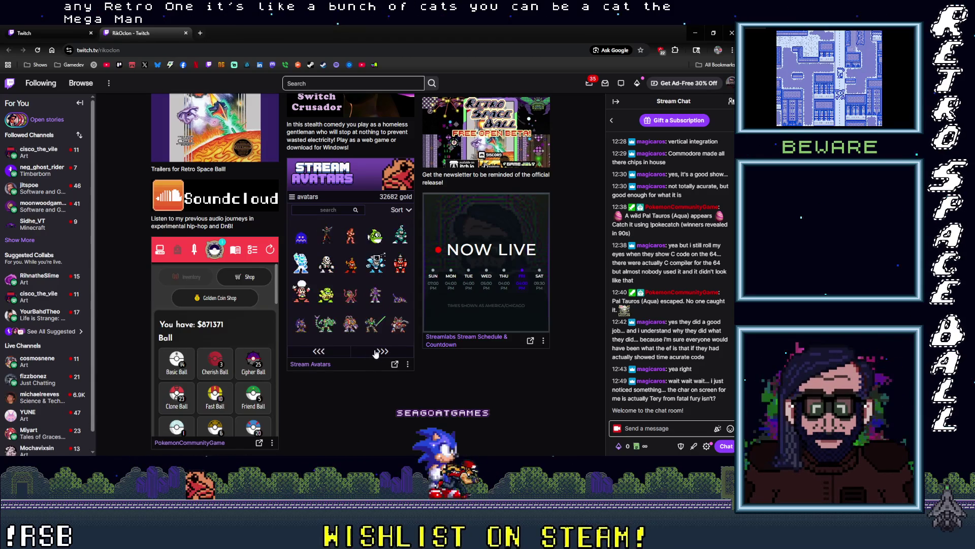
left_click(376, 351)
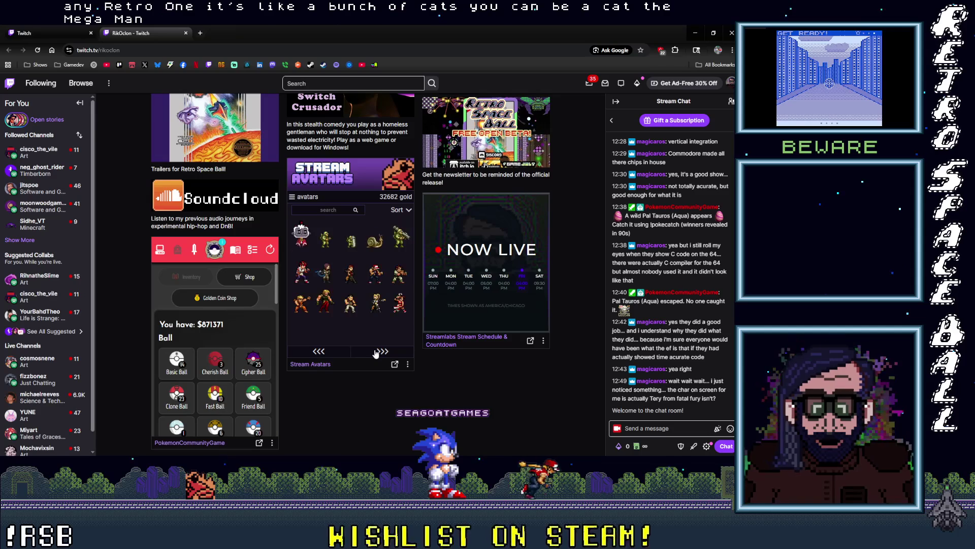
left_click(377, 352)
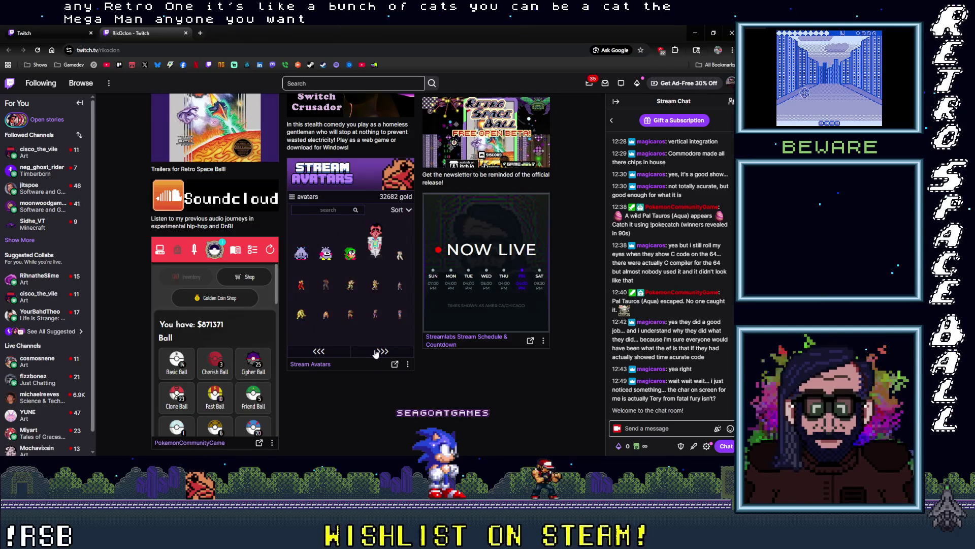
left_click(326, 353)
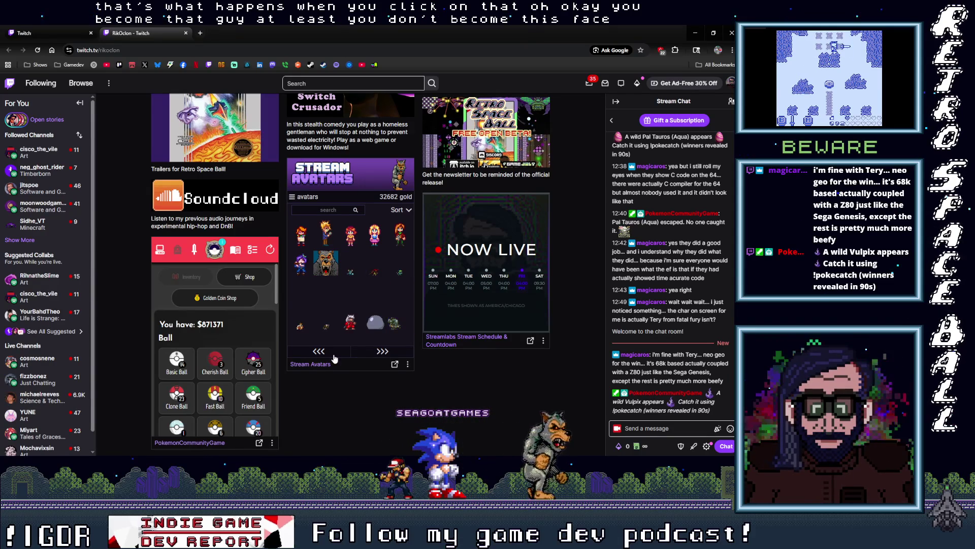
Page back and forth between neighbouring Stream Avatars pages.
left_click(369, 354)
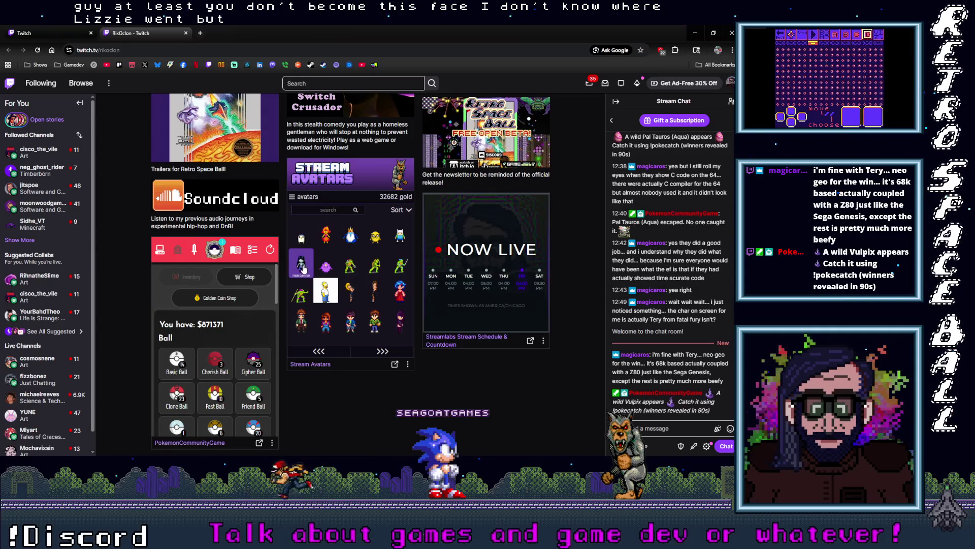
scroll(325, 309, "up", 3)
scroll(345, 355, "down", 2)
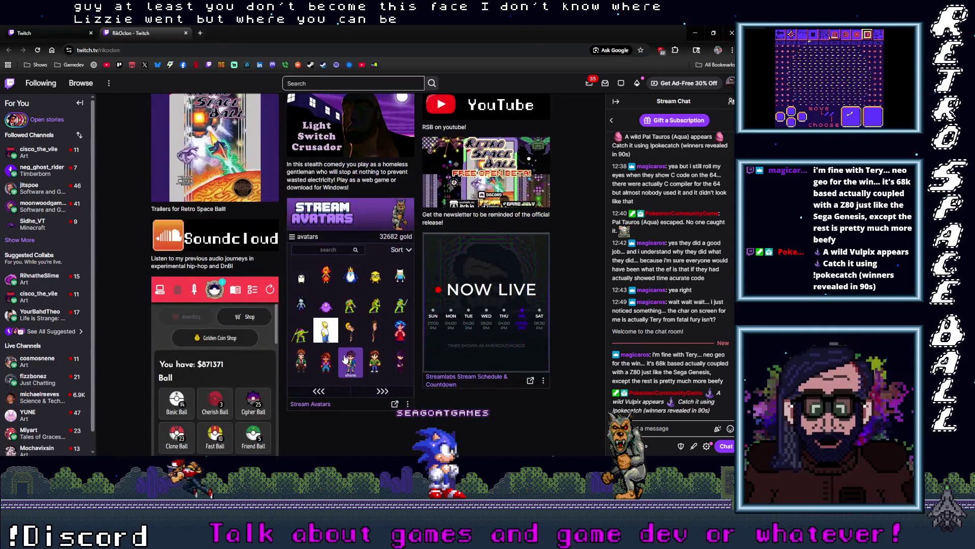
left_click(332, 394)
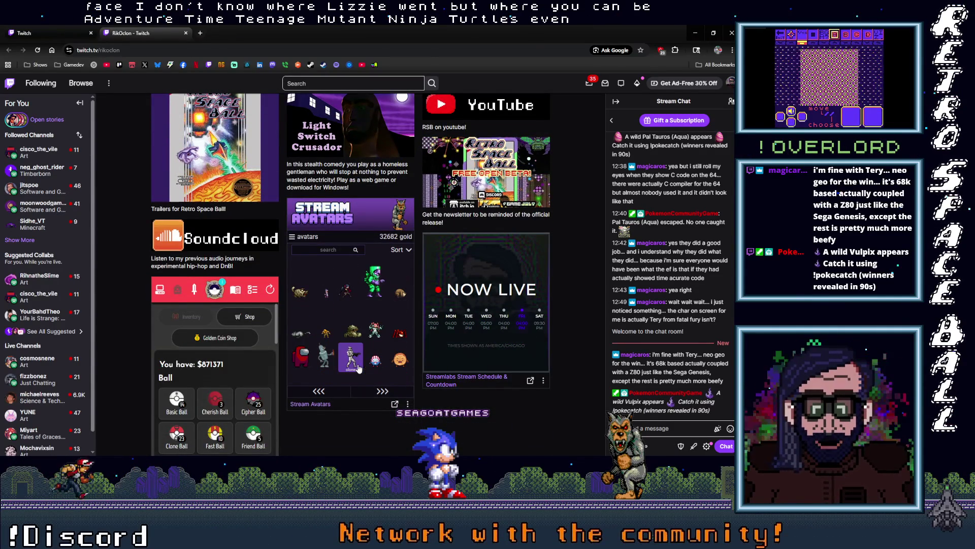
left_click(378, 392)
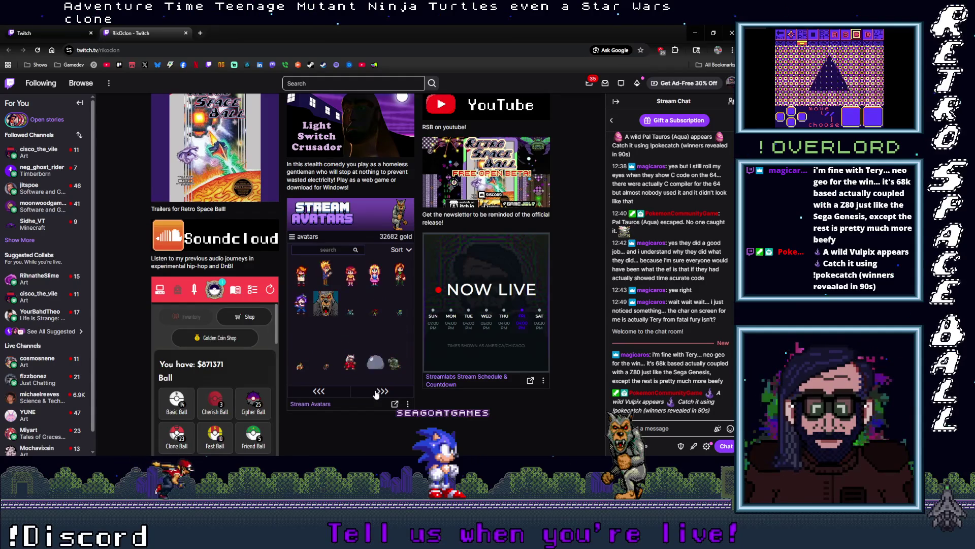
left_click(375, 392)
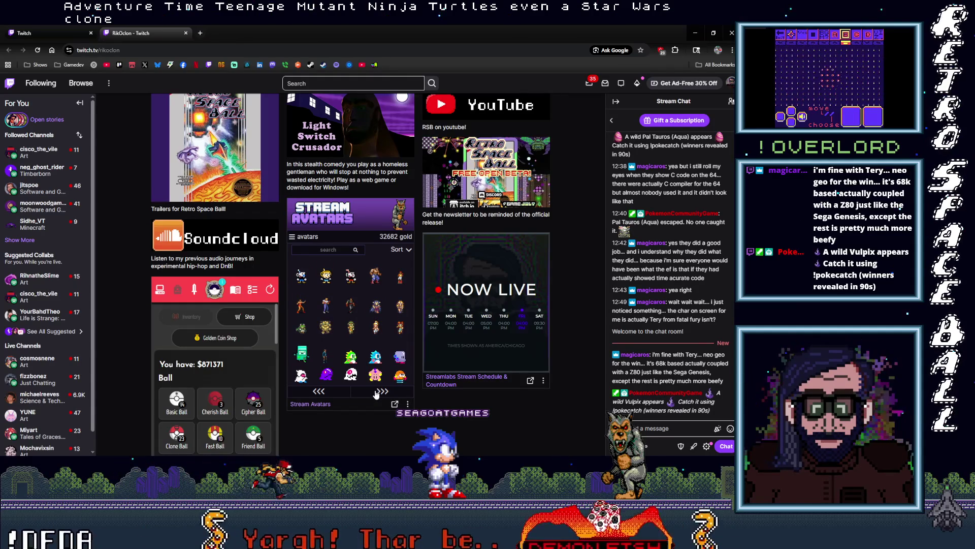
Look at the avatar shop's colors page, then page forward through six avatar pages.
left_click(376, 360)
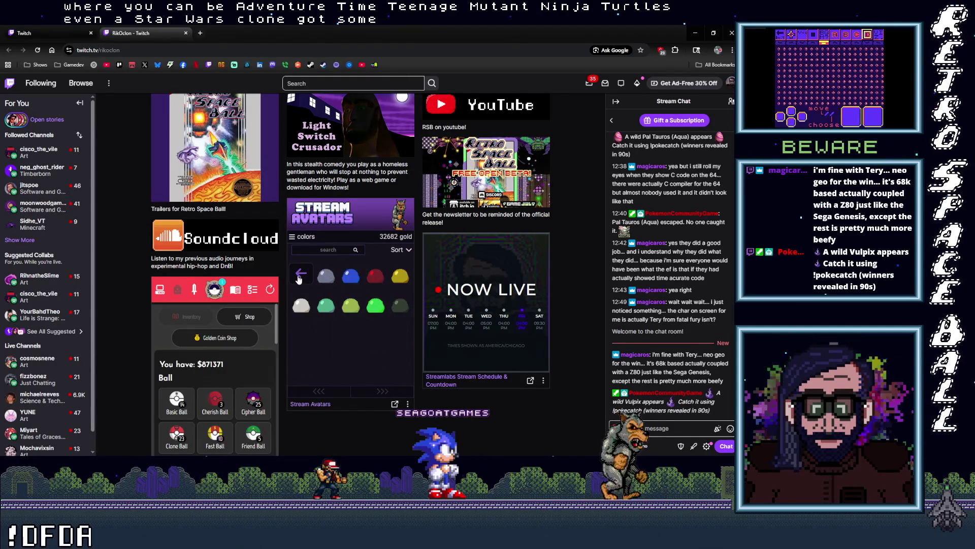
left_click(301, 273)
left_click(375, 392)
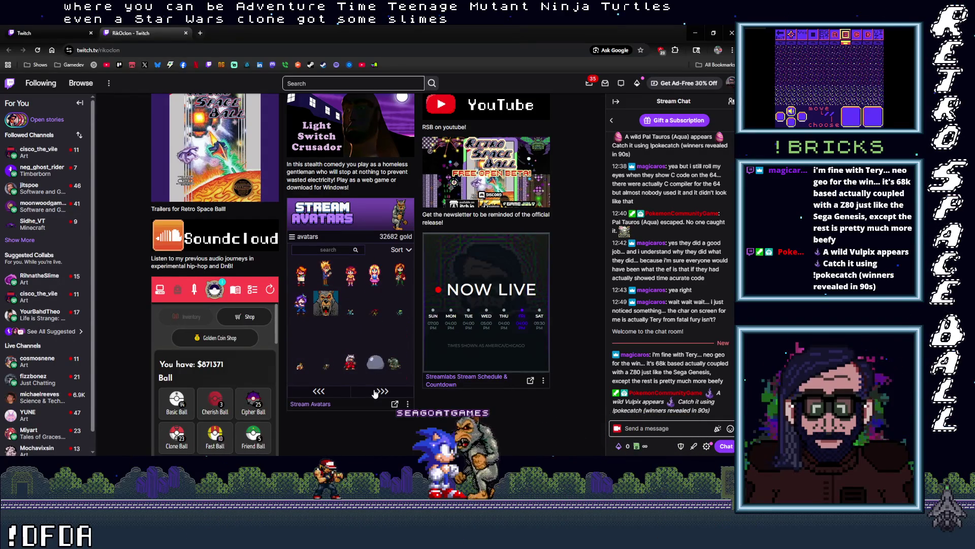
left_click(376, 392)
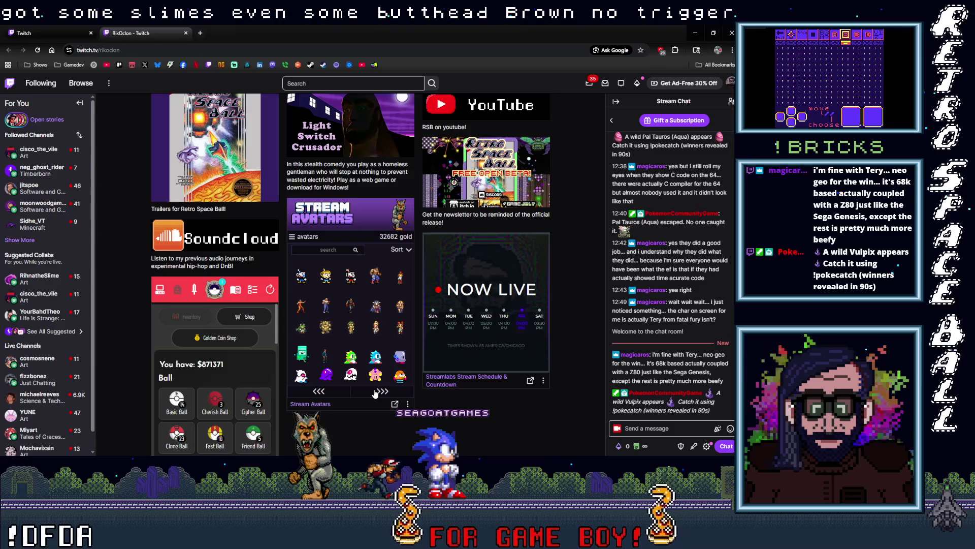
left_click(376, 392)
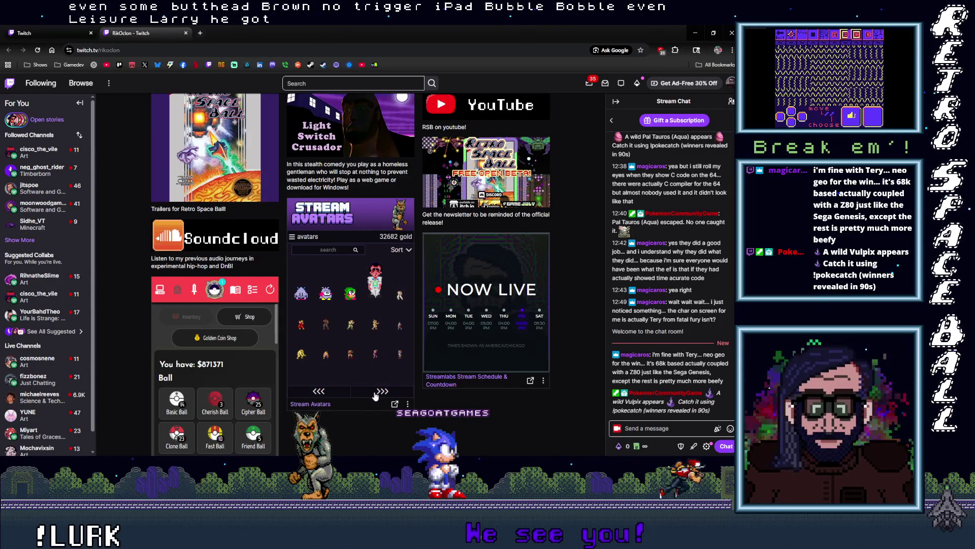
left_click(375, 394)
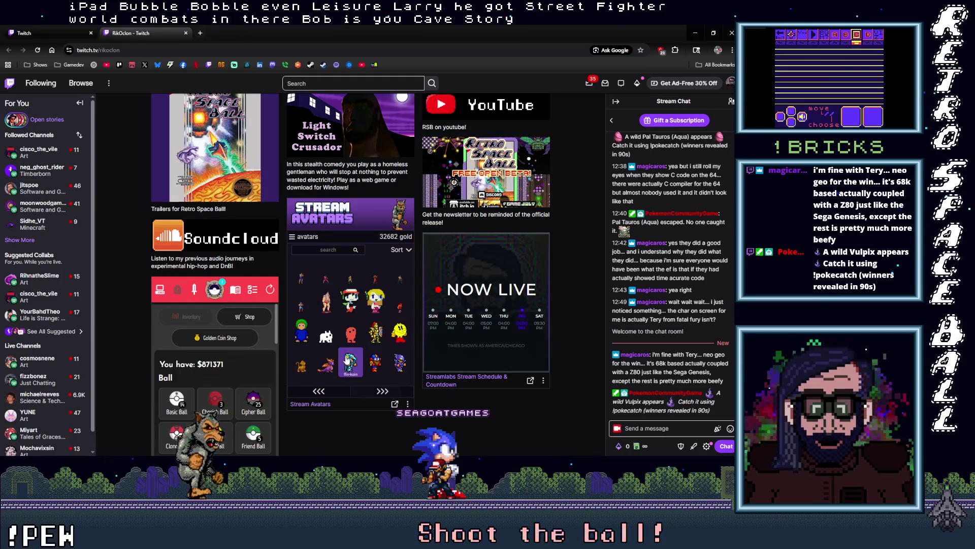
left_click(382, 392)
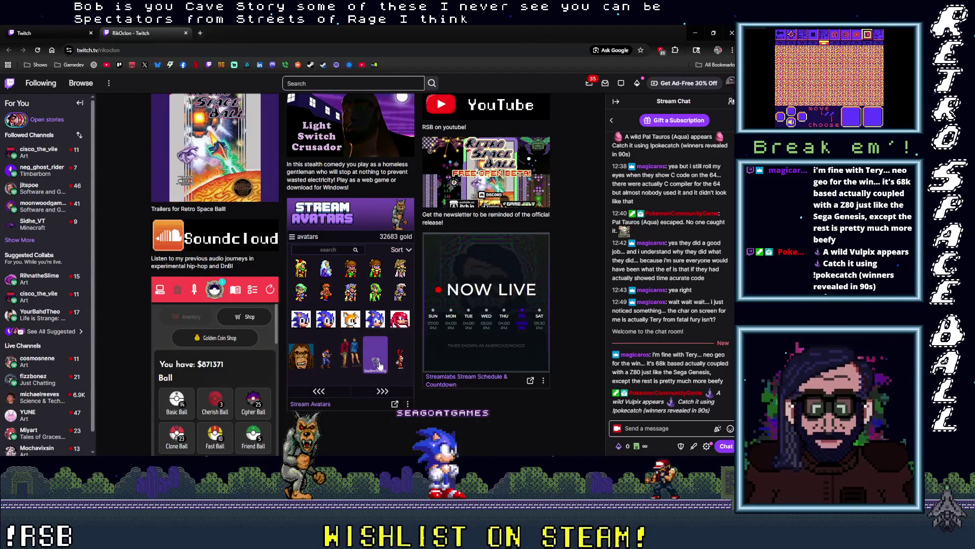
left_click(380, 392)
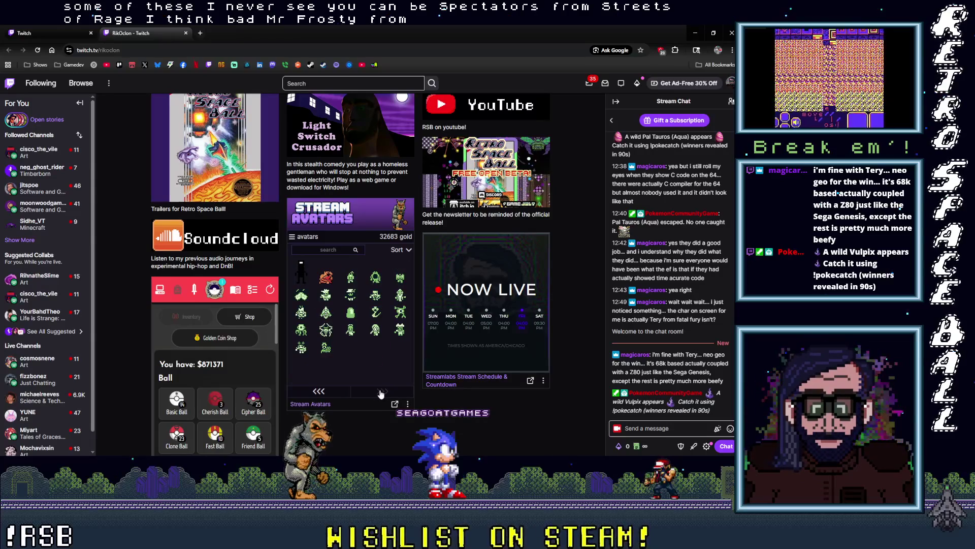
Flip back five avatar pages, forward three again, then scroll up to the live stream.
left_click(381, 391)
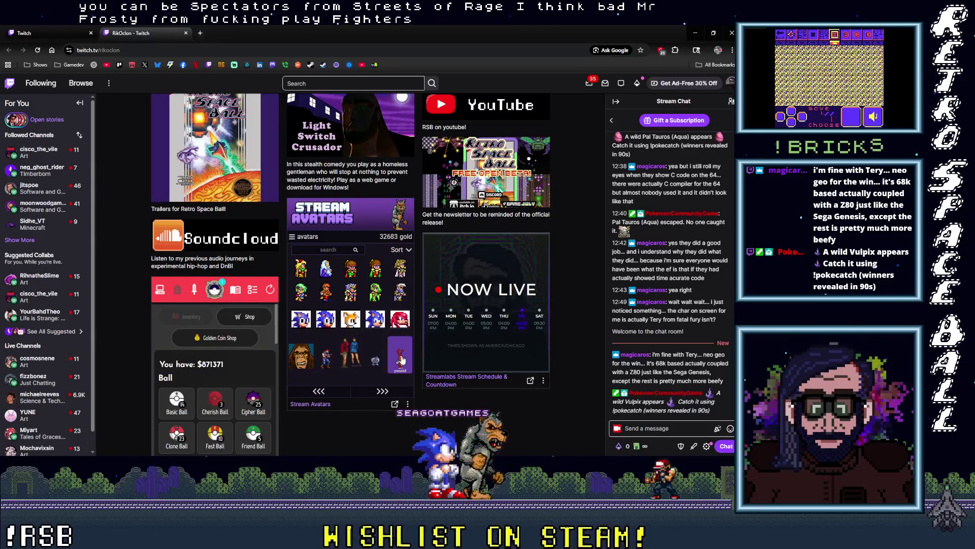
left_click(318, 392)
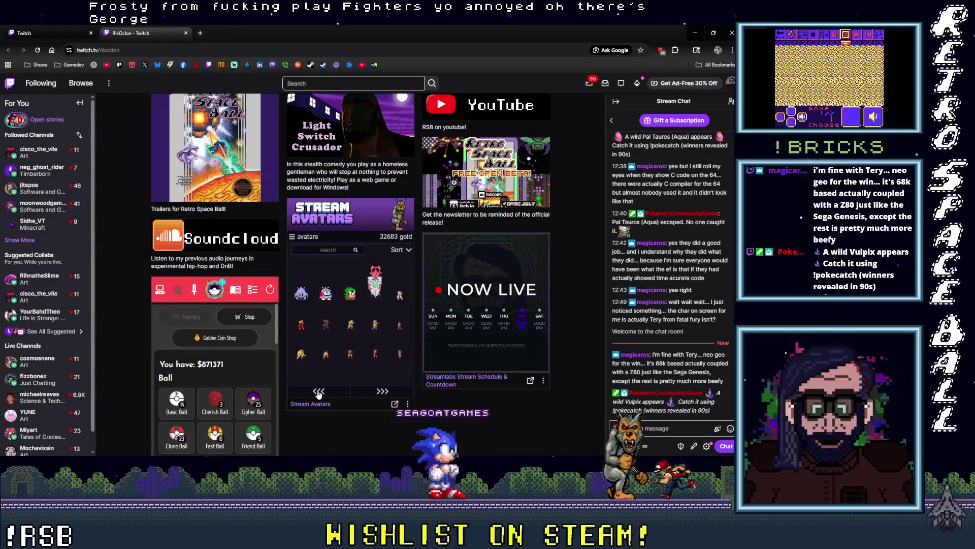
left_click(318, 392)
left_click(319, 392)
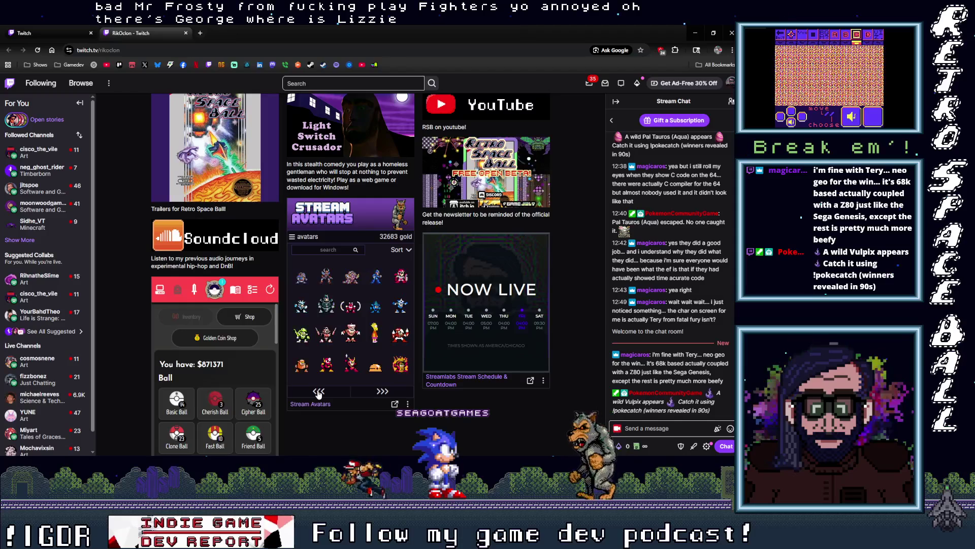
left_click(318, 392)
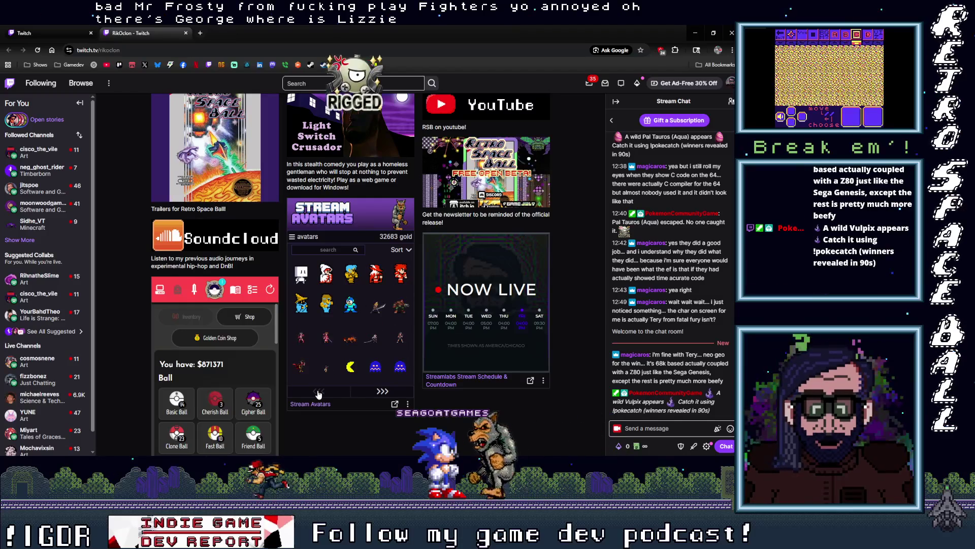
left_click(373, 392)
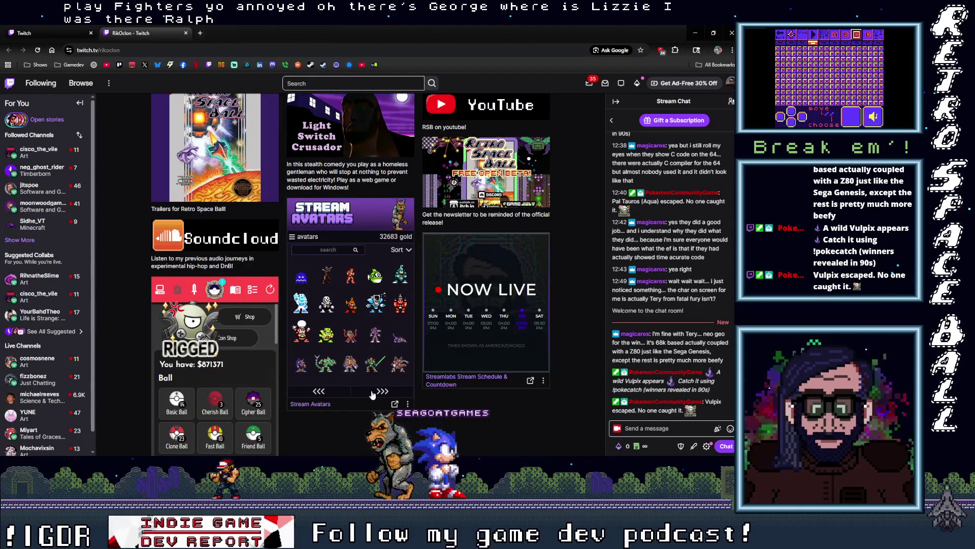
left_click(373, 392)
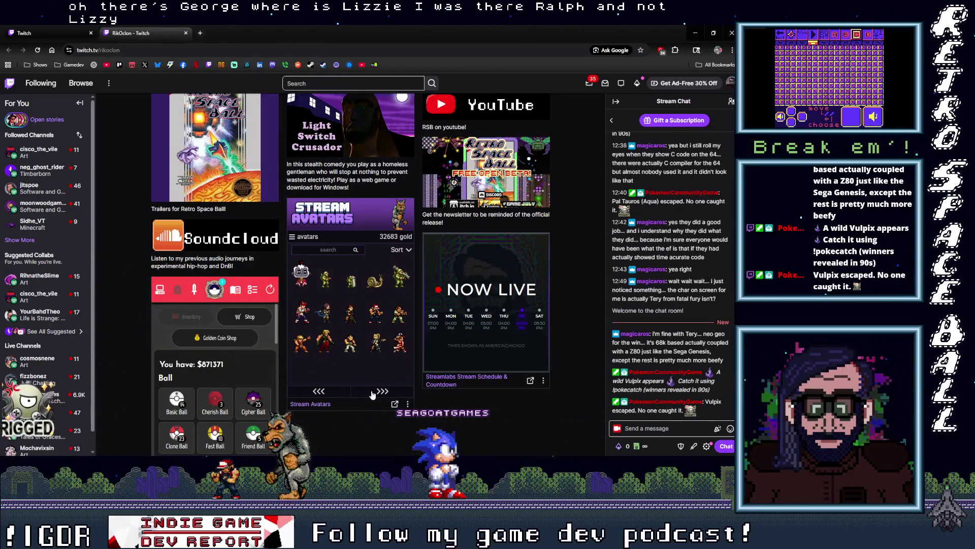
left_click(373, 392)
scroll(373, 394, "up", 10)
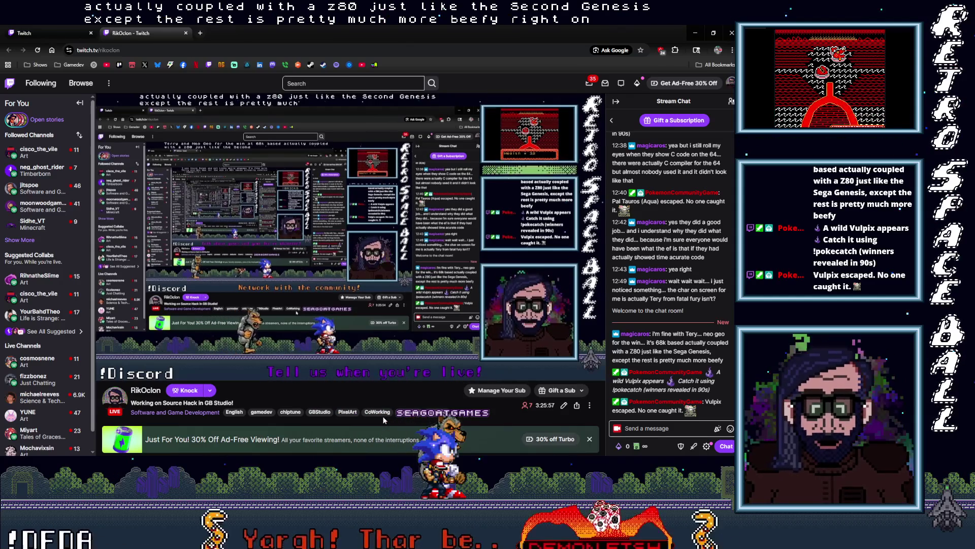
Drag the channel page tab out into its own window, leaving the Stream Manager dashboard visible.
mouse_move(131, 33)
left_mouse_down()
mouse_move(477, 206)
mouse_move(734, 203)
left_mouse_up()
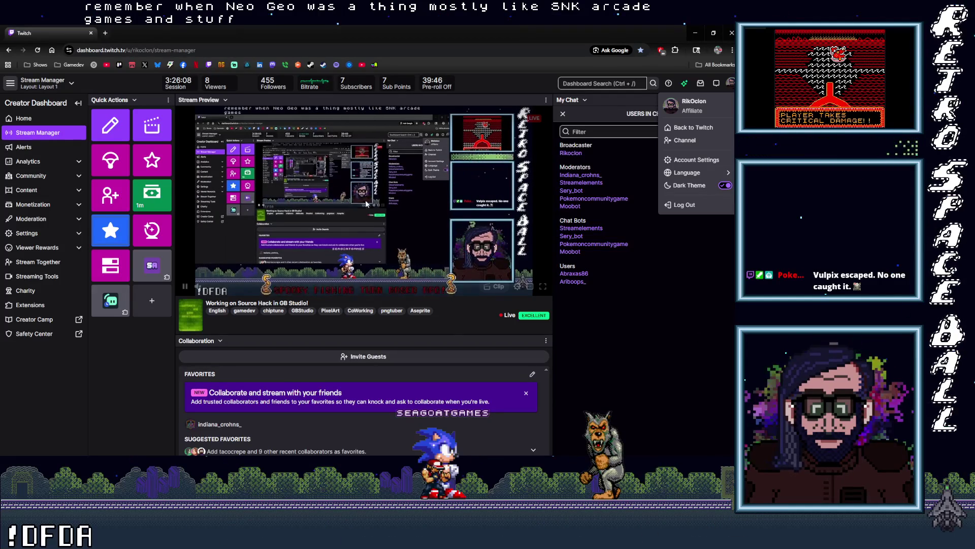
Return to the GB Studio Source Hack project showing the Lev1 and Lev2 scenes.
key("alt+Tab")
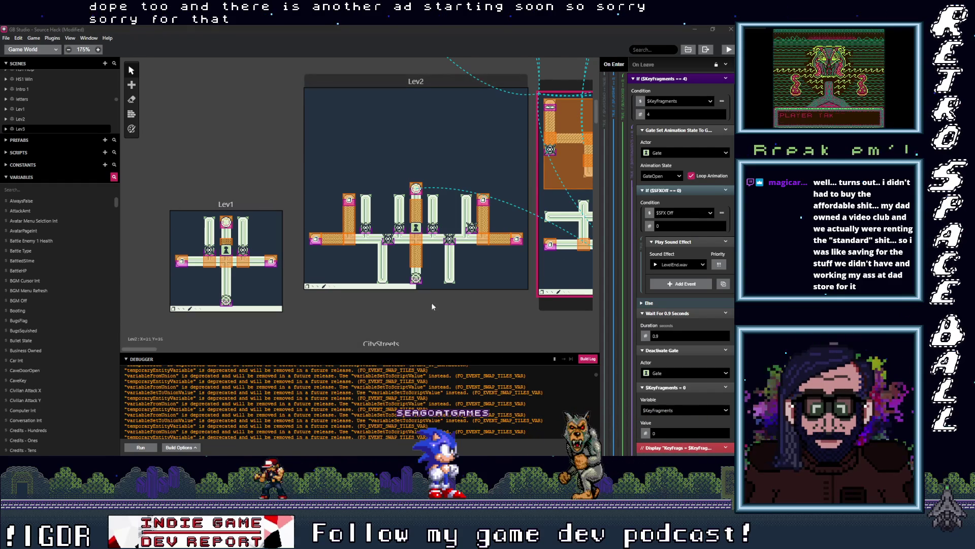
Scroll through Trigger 1's events, then select the Lev1 Gate actor to show its On Init script.
scroll(674, 300, "up", 3)
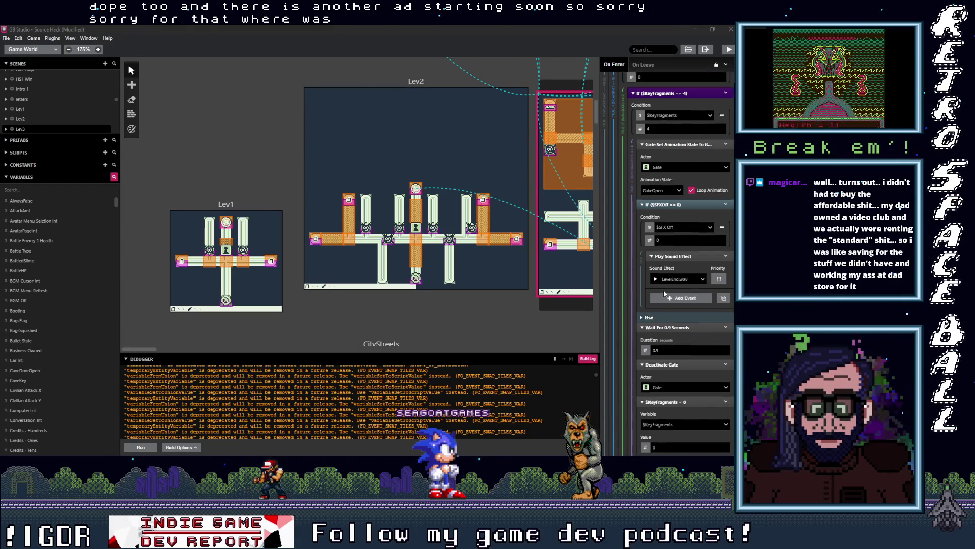
scroll(674, 300, "up", 5)
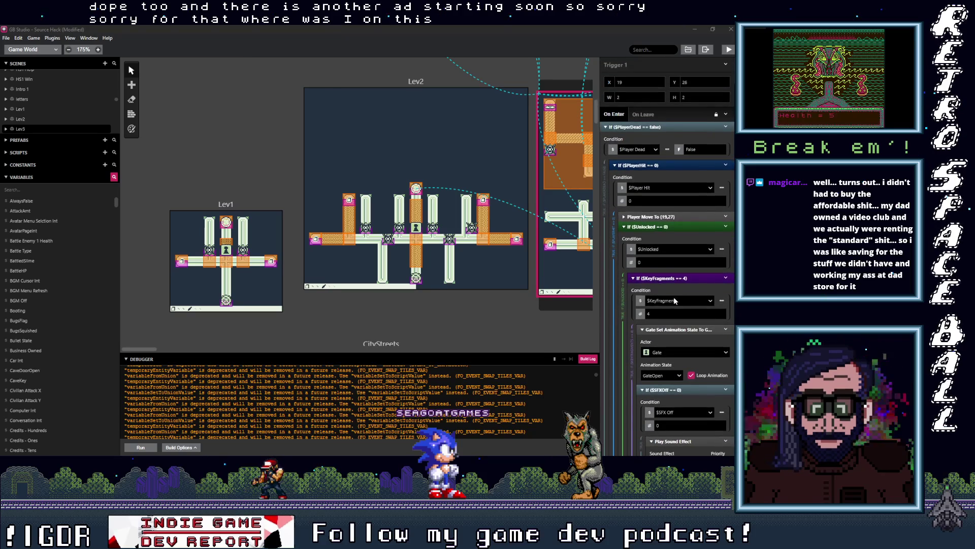
scroll(675, 284, "down", 6)
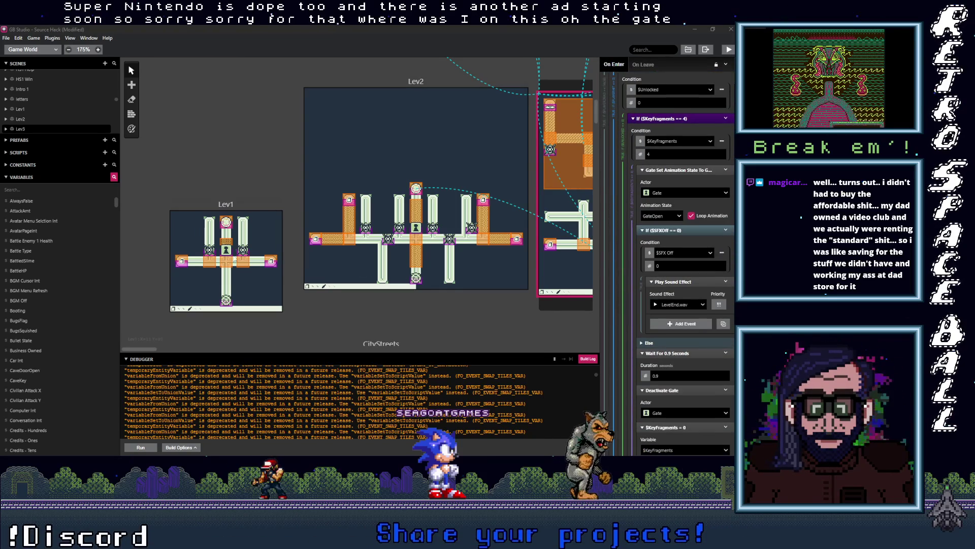
left_click(227, 251)
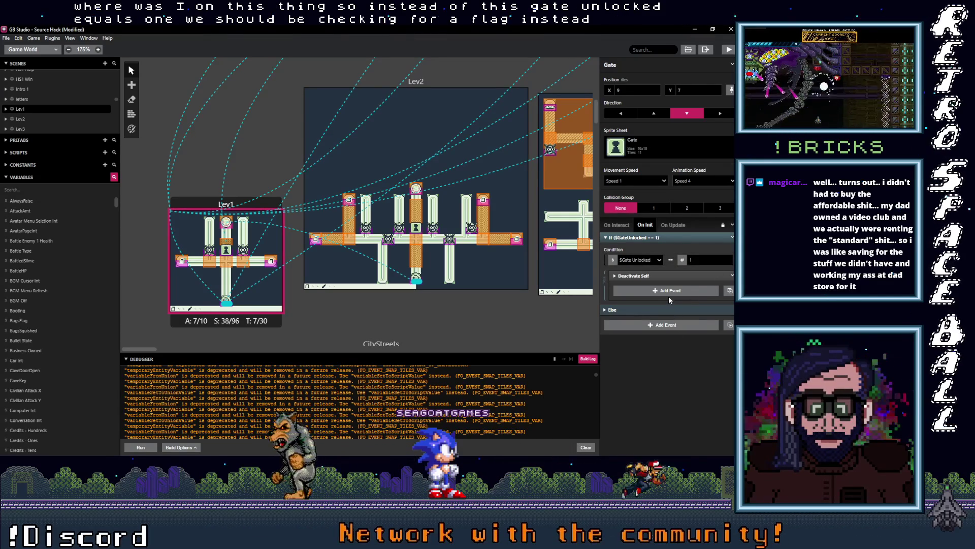
Add a 'Variable Has Flag' check on $GateUnlocked Flag 1 and move Deactivate Self inside it.
left_click(675, 326)
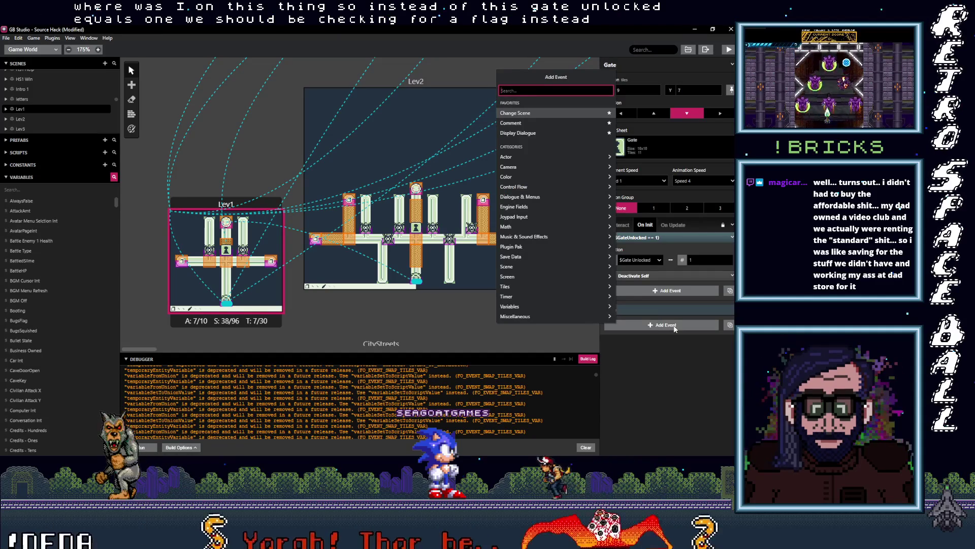
type("flag")
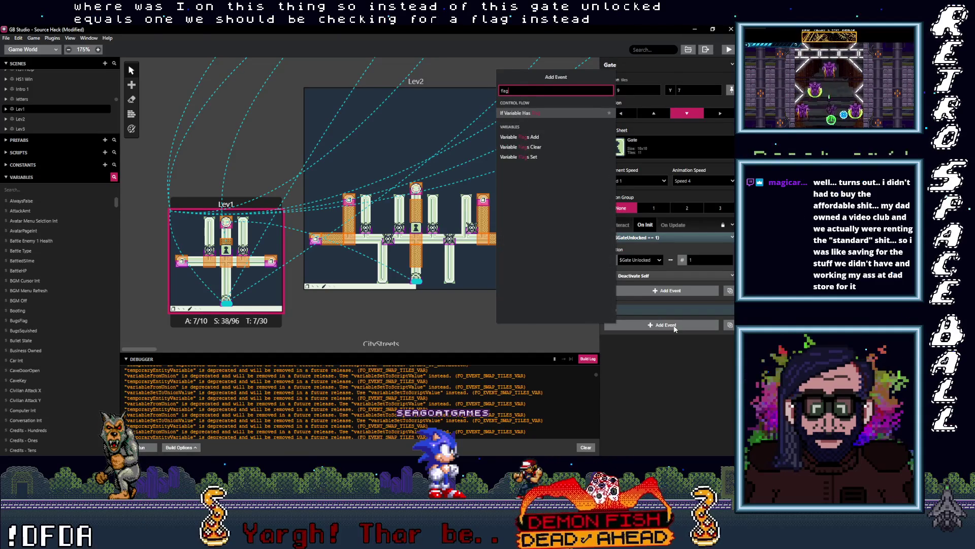
left_click(539, 112)
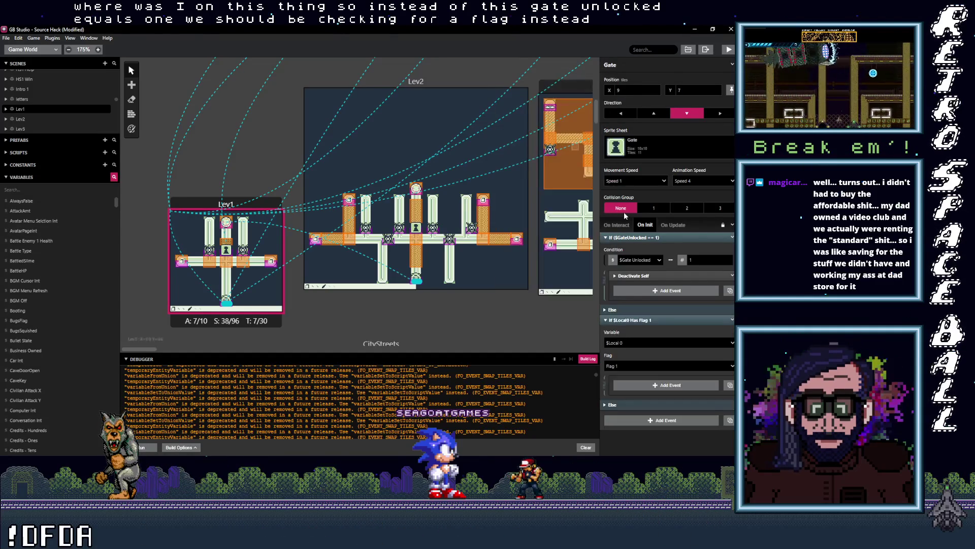
left_click(642, 344)
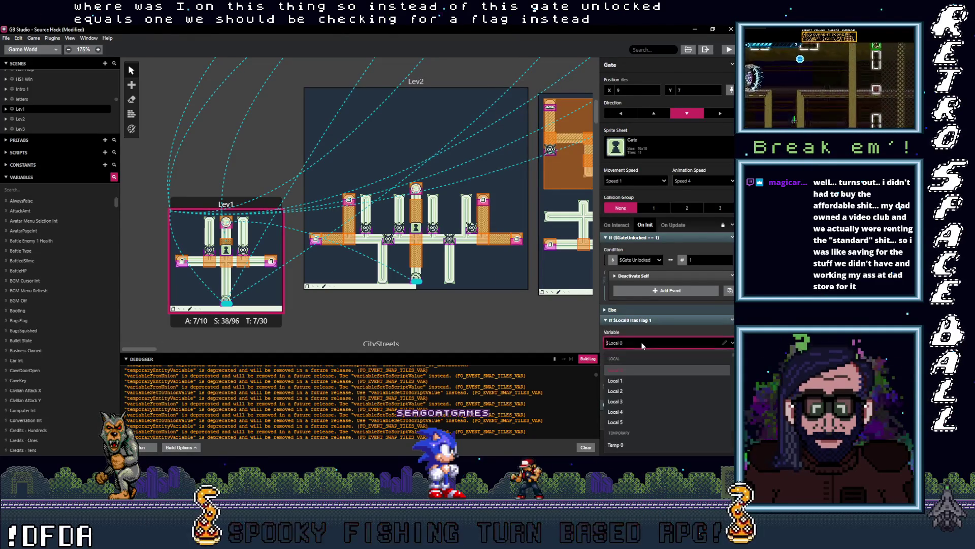
type("gate")
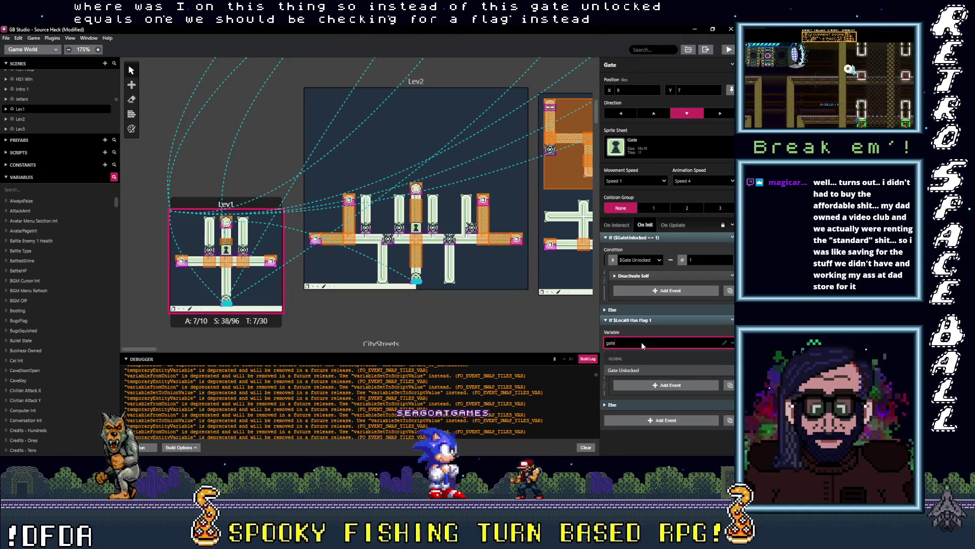
left_click_drag(645, 275, 650, 376)
left_click(660, 310)
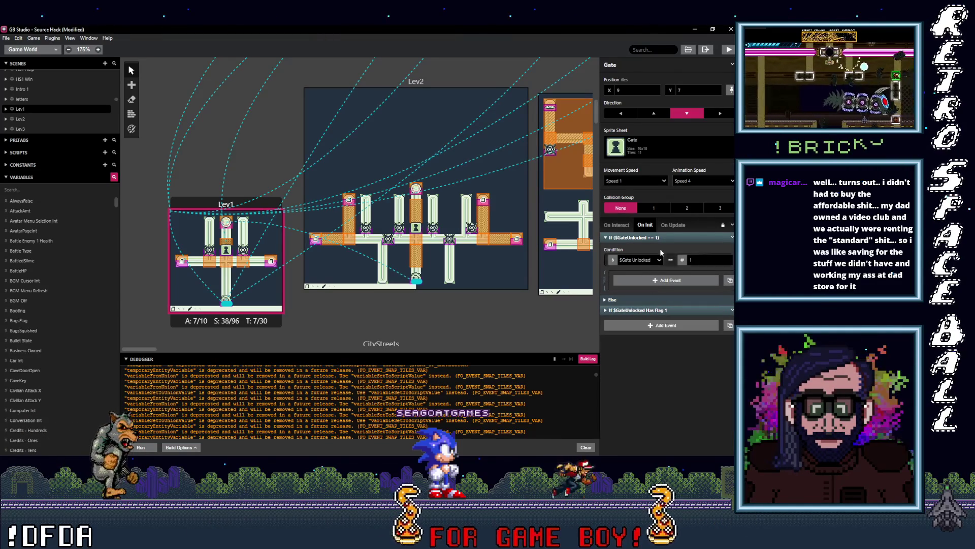
Delete the old Gate Unlocked == 1 check and review the new flag check.
left_click(729, 238)
left_click(676, 334)
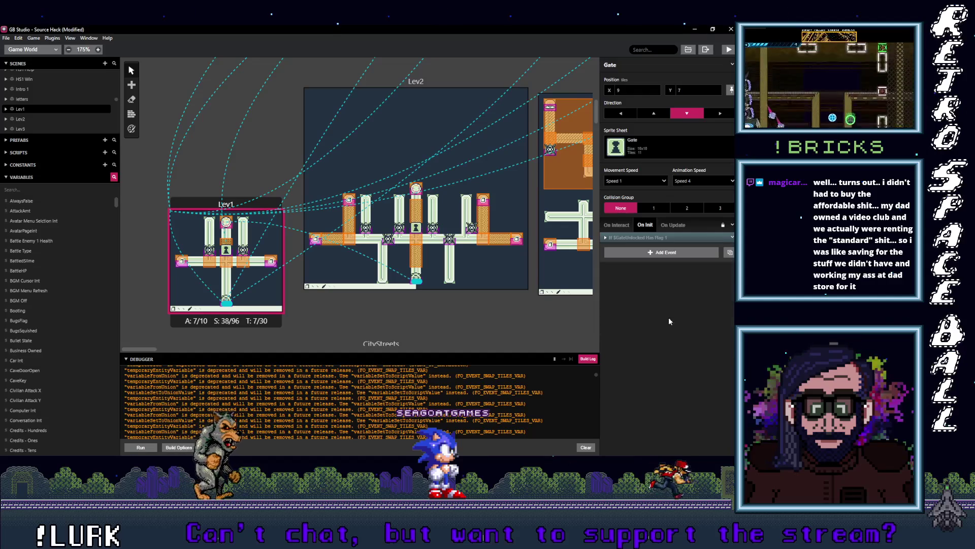
left_click(642, 238)
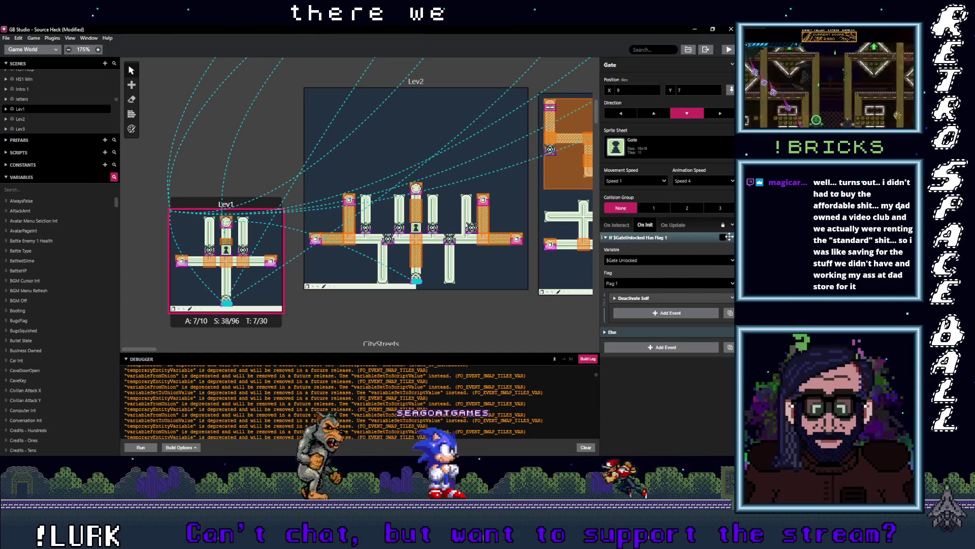
left_click(732, 237)
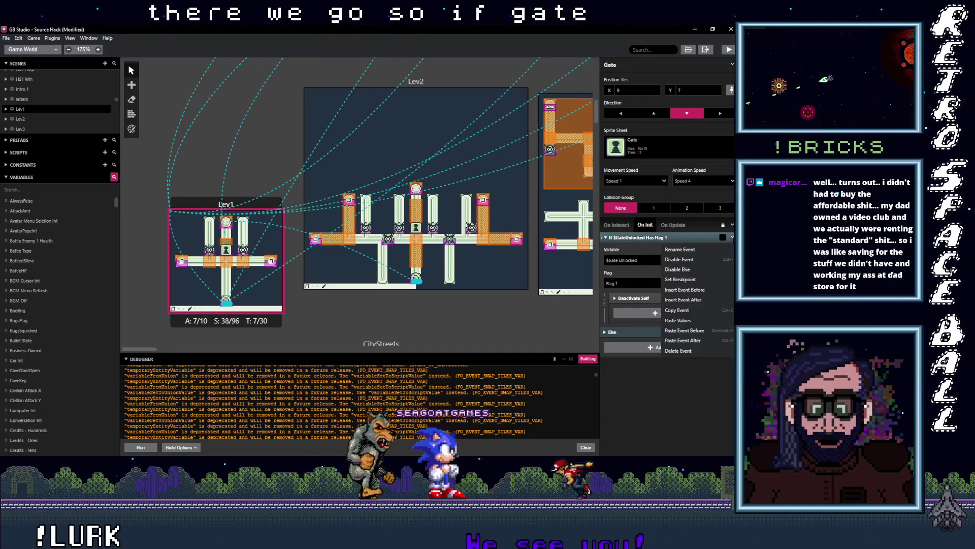
Copy the Has Flag 1 event and paste it over Lev2's old $GateUnlocked == 1 check.
left_click(682, 320)
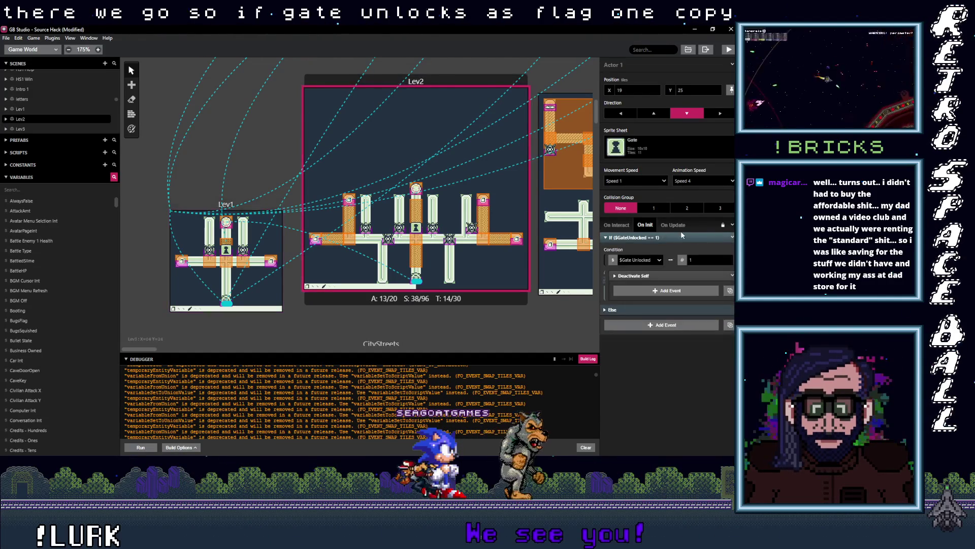
left_click(731, 237)
left_click(694, 330)
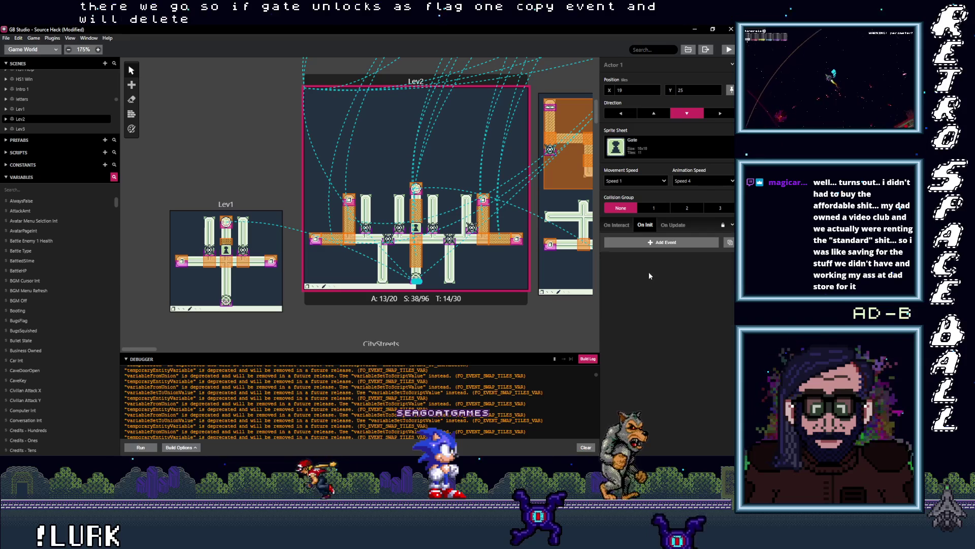
left_click(642, 242, "alt")
scroll(312, 262, "right", 3)
scroll(312, 262, "right", 3)
Remove Lev3's old unlock checks and give Gate2 the pasted flag check set to Flag 2.
left_click(355, 239)
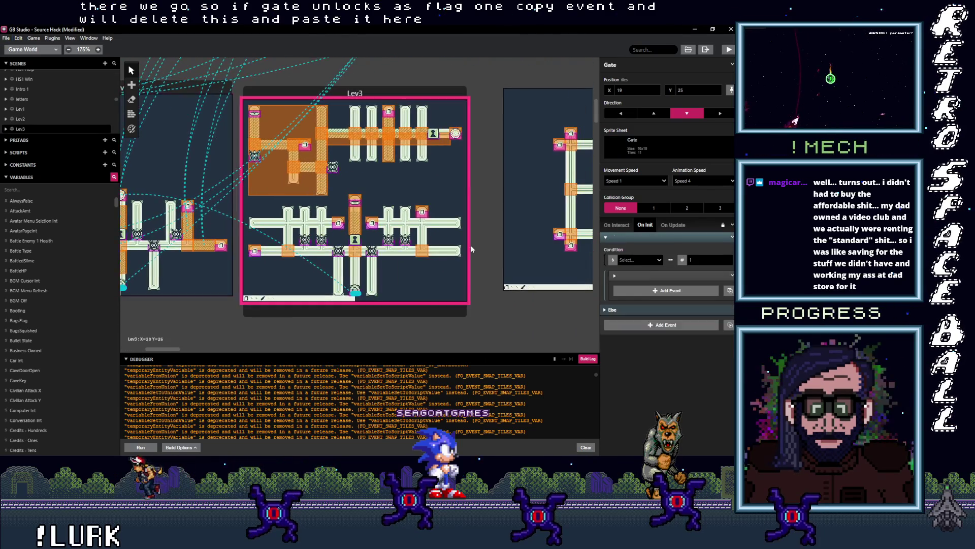
left_click(724, 237)
left_click(696, 330)
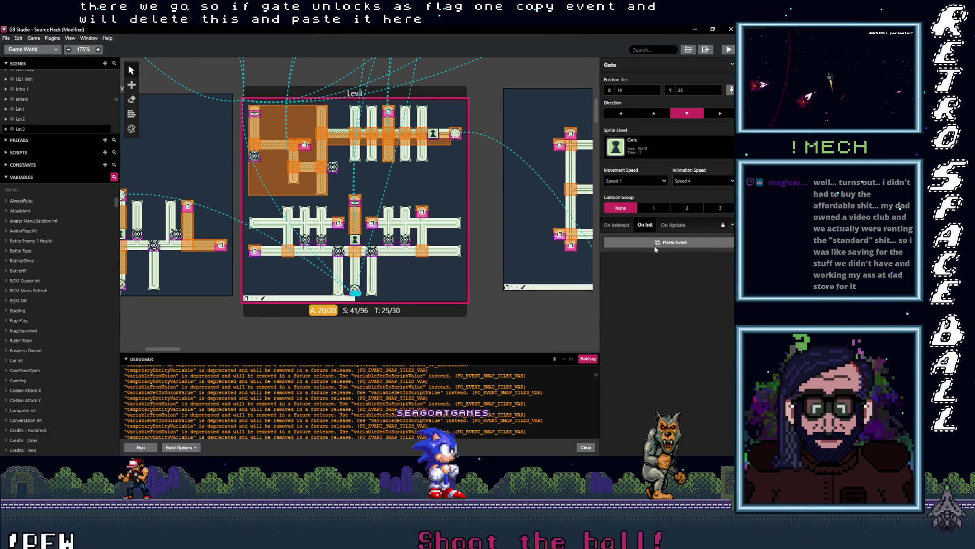
left_click(434, 137)
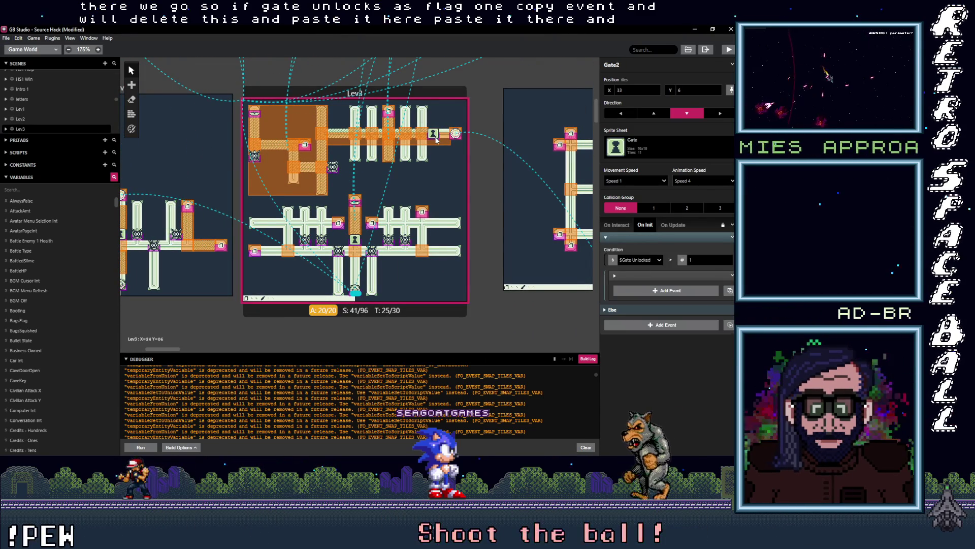
left_click(732, 237)
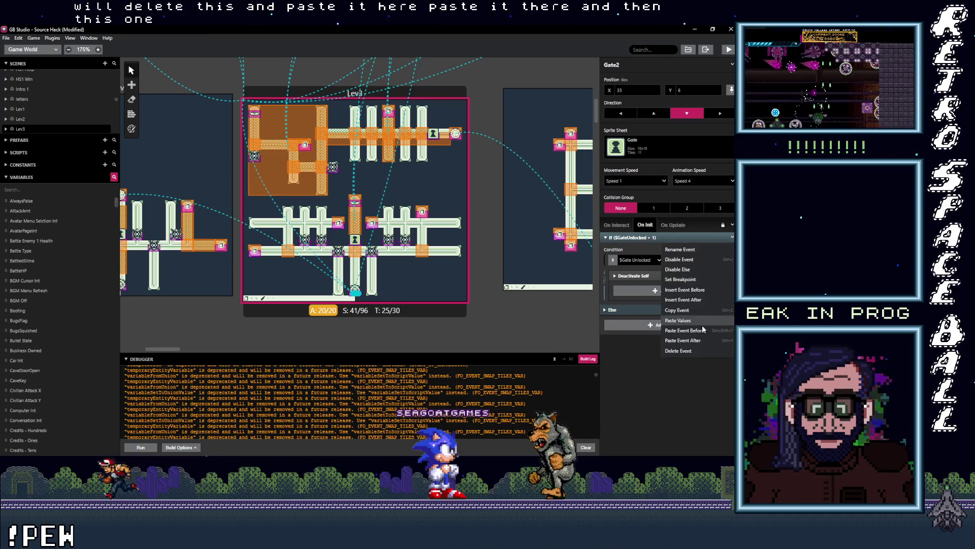
left_click(693, 348)
left_click(647, 241)
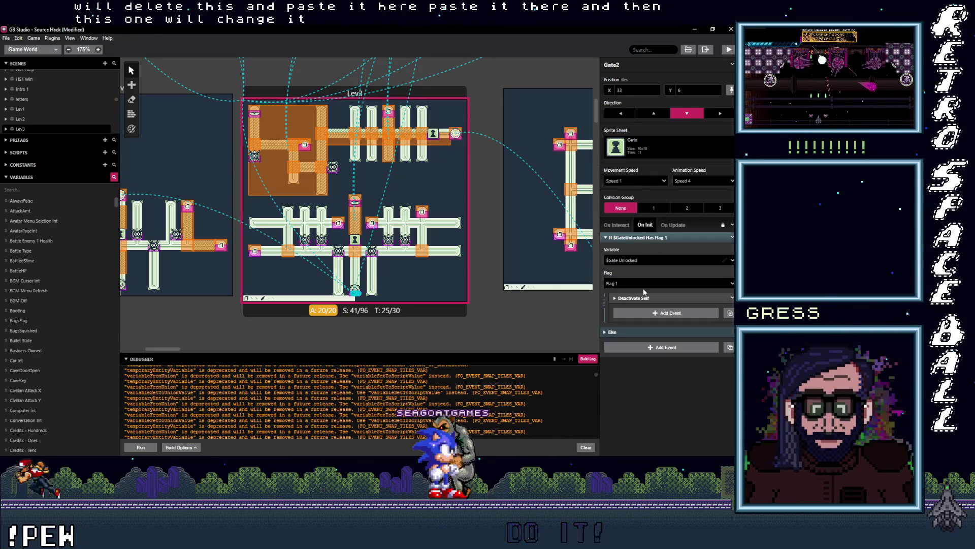
left_click(641, 285)
left_click(638, 309)
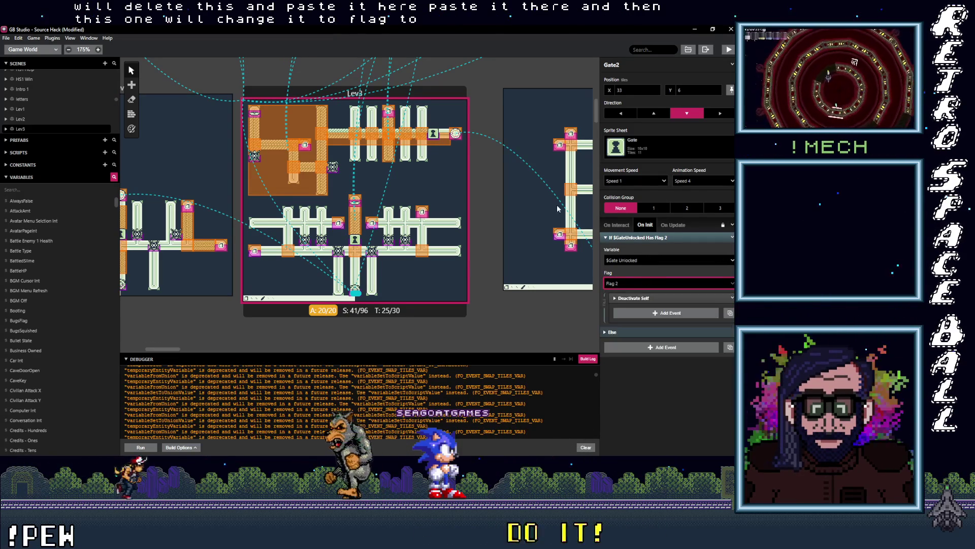
Select Lev3's orange trigger, then scroll over and select Lev4's gate.
left_click(337, 137)
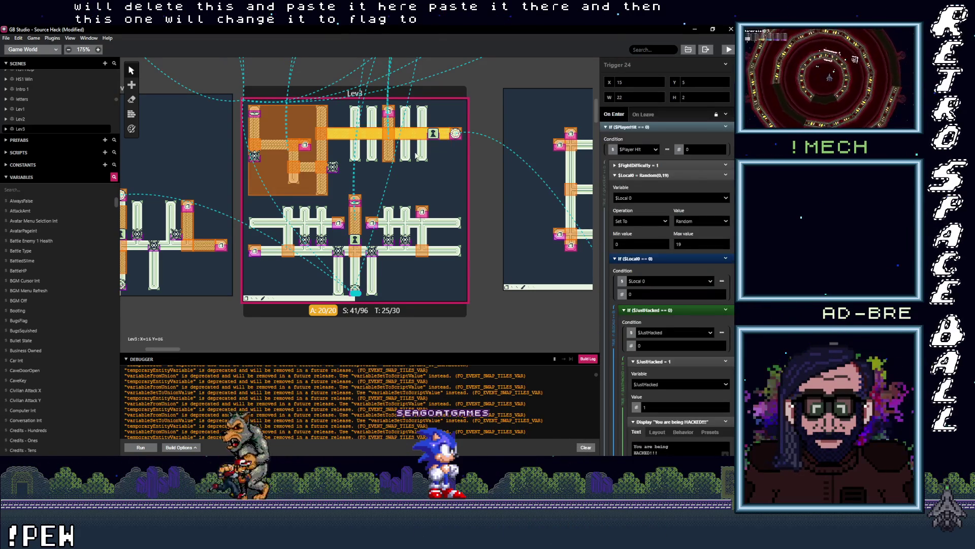
scroll(411, 164, "right", 8)
left_click(397, 113)
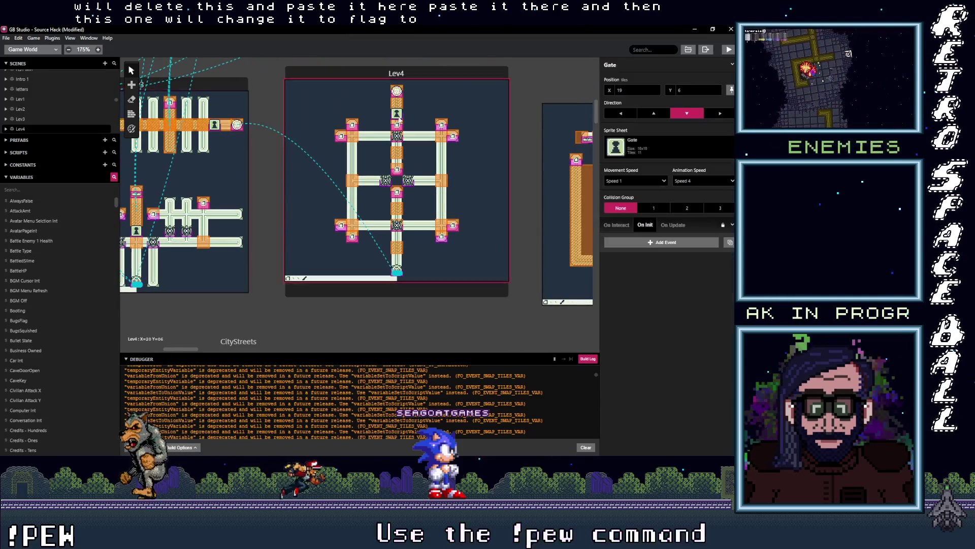
Paste the Has Flag 1 check into the Lev4, Lev5, Lev6 and Lev7 gates' init scripts.
left_click(639, 246)
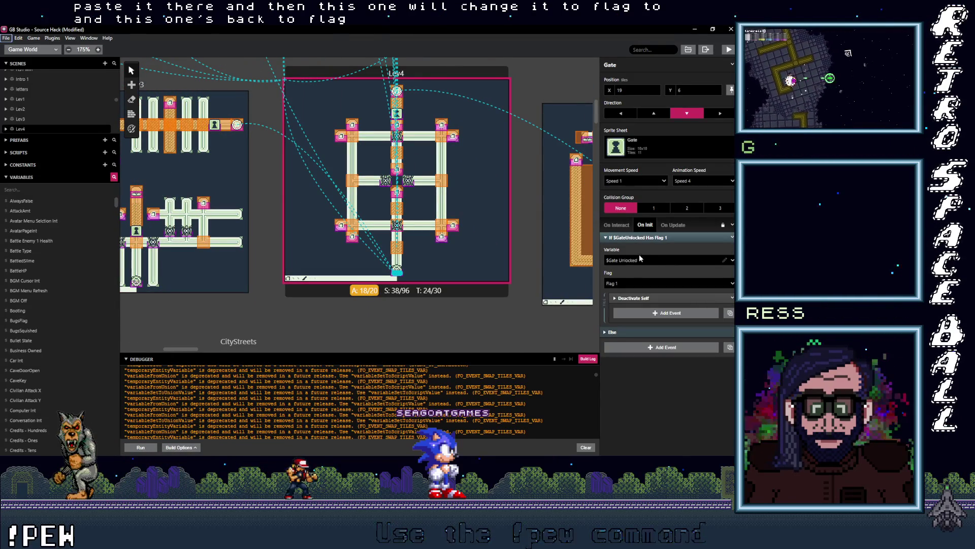
scroll(516, 205, "right", 5)
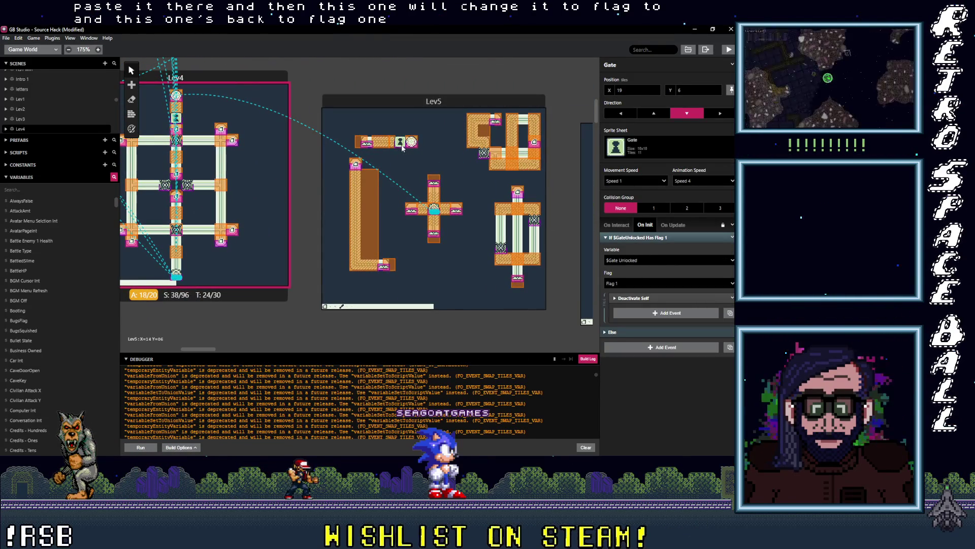
left_click(400, 143)
left_click(663, 243)
scroll(432, 207, "right", 5)
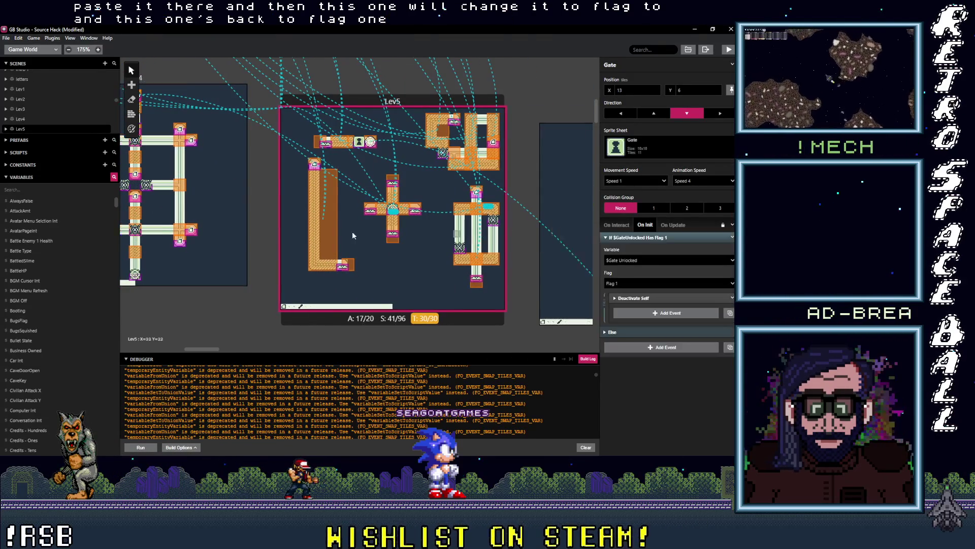
left_click(450, 180)
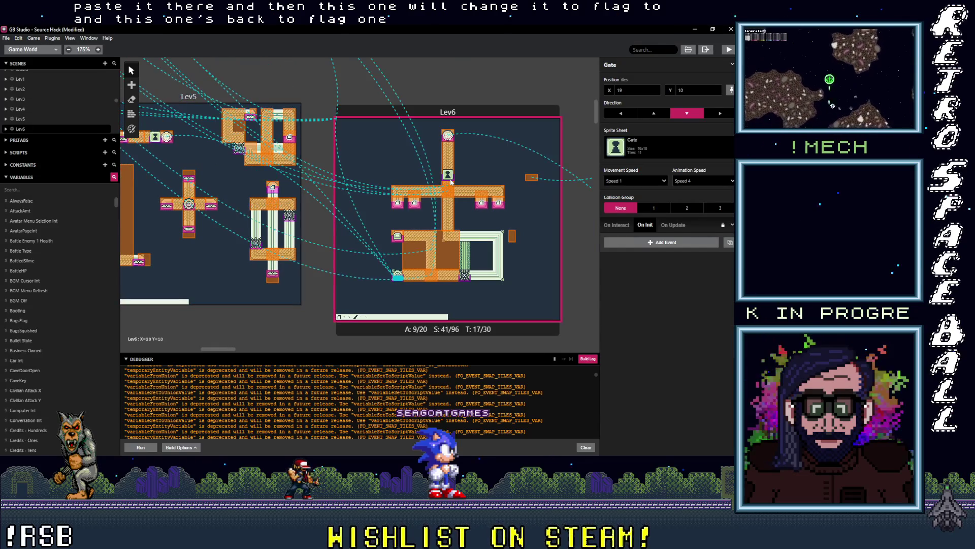
left_click(634, 244)
scroll(572, 246, "right", 5)
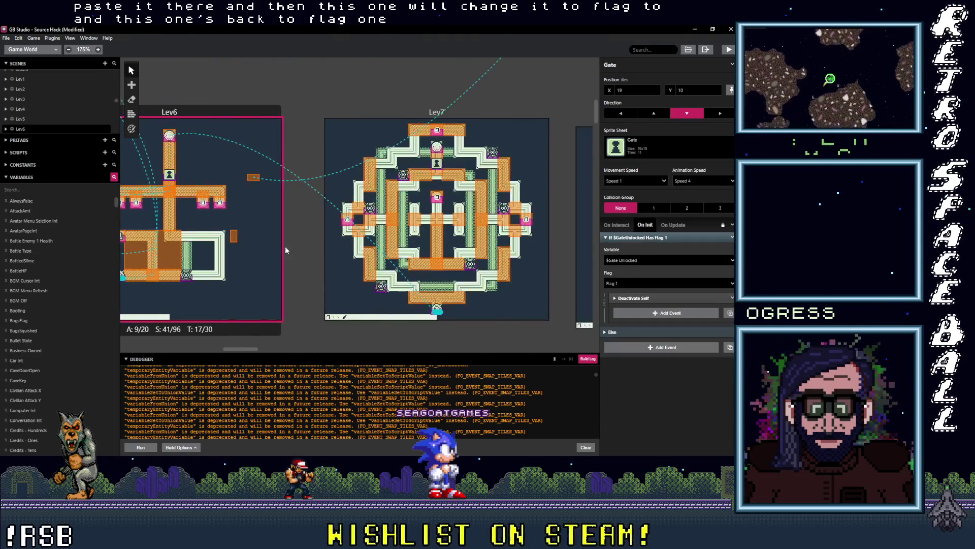
left_click(437, 166)
left_click(653, 242)
Paste the same check into the Lev8 and Lev9 gates, then scroll back across the scenes.
scroll(315, 236, "right", 5)
left_click(328, 224)
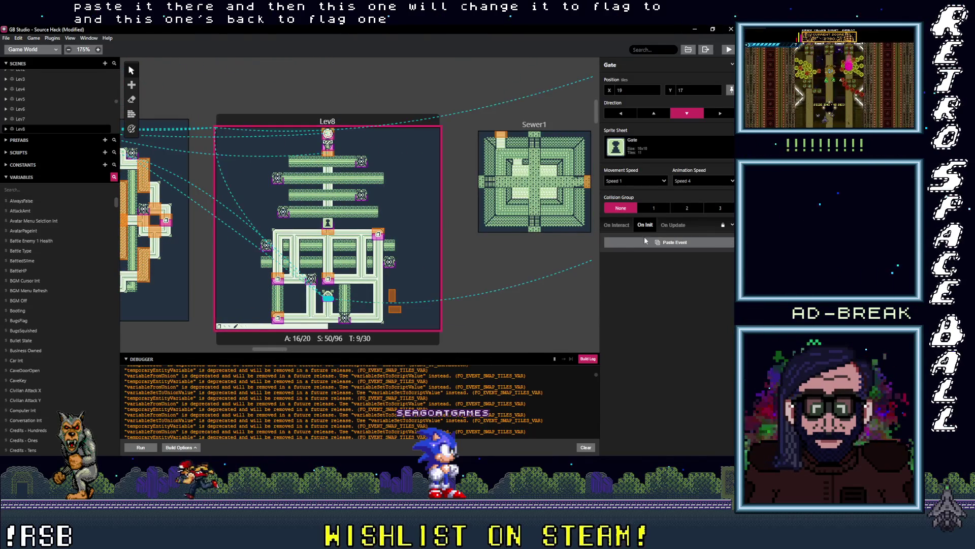
left_click(644, 242)
scroll(483, 242, "right", 5)
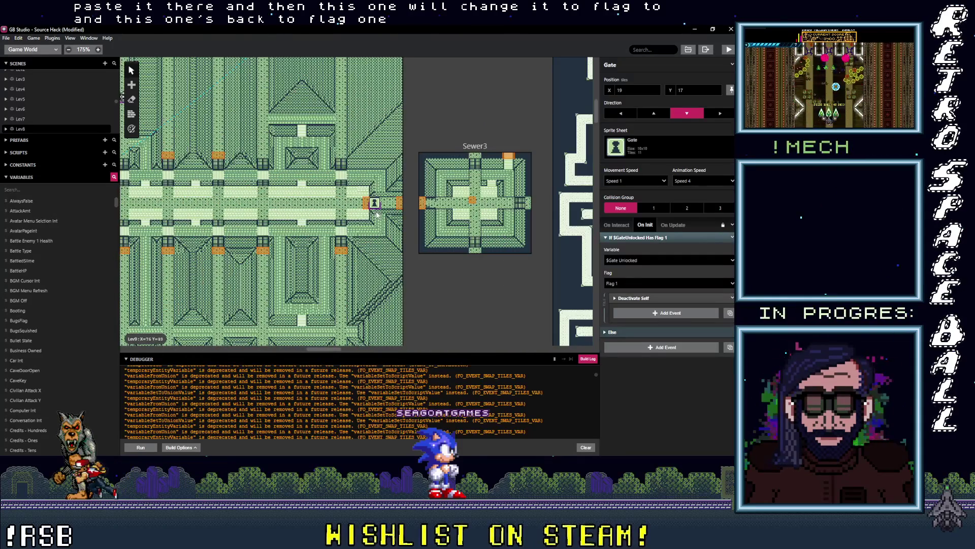
left_click(376, 208)
left_click(644, 242)
scroll(315, 239, "right", 5)
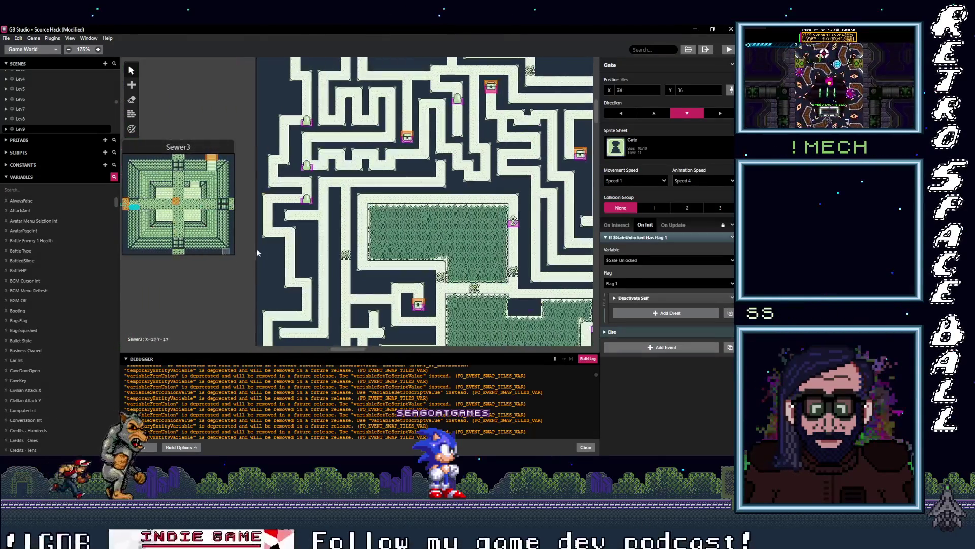
scroll(276, 289, "down", 5, "ctrl")
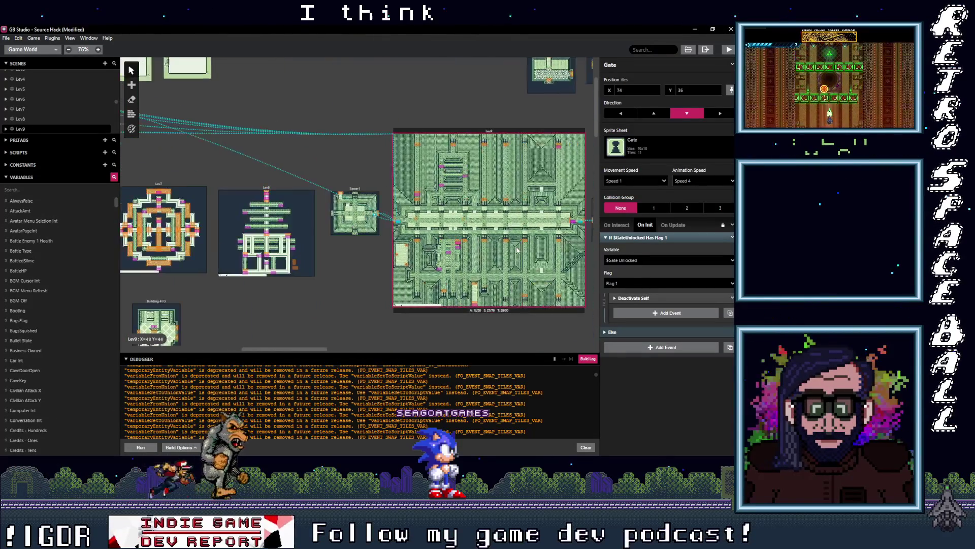
scroll(516, 246, "left", 5)
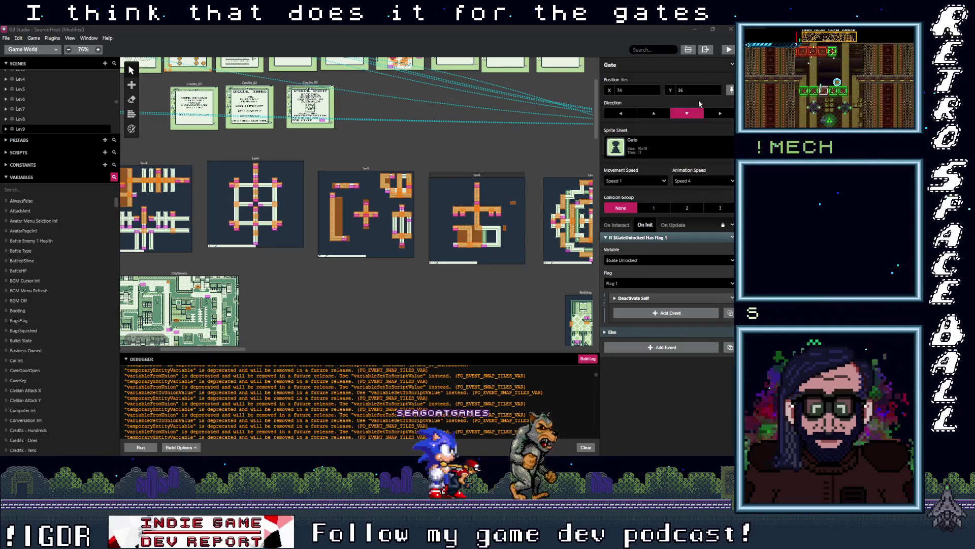
Build and run Source Hack with Ctrl+B, then open the in-game computer's STUFF folder.
key("ctrl+b")
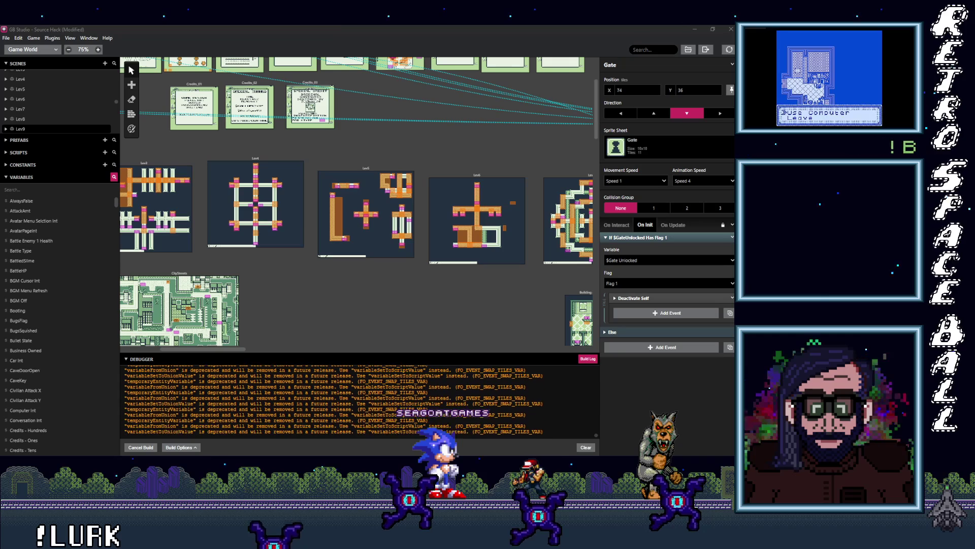
key("z")
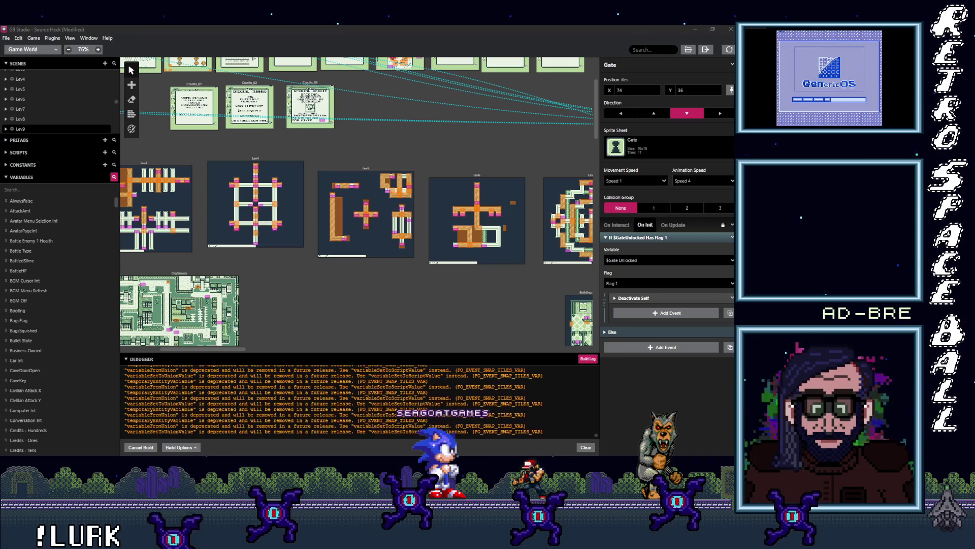
key("Return")
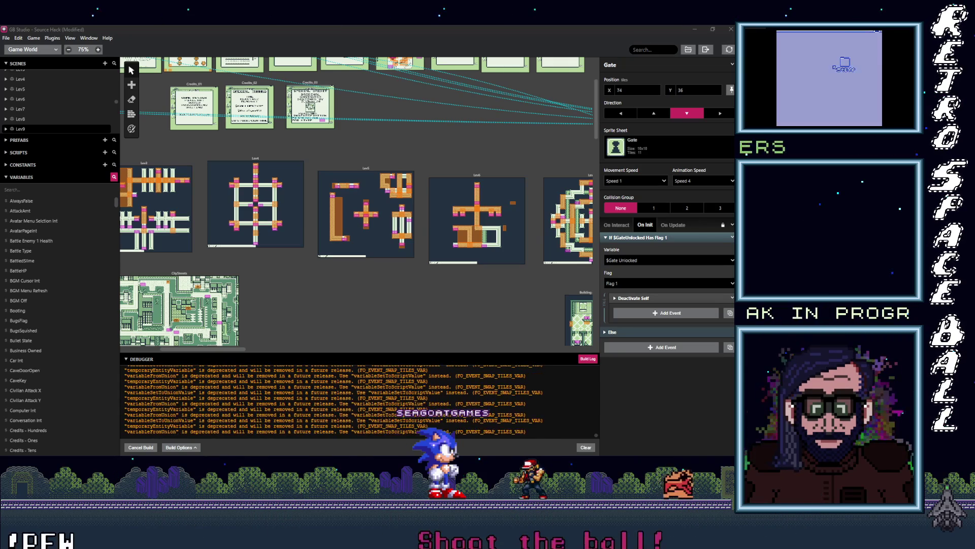
key("z")
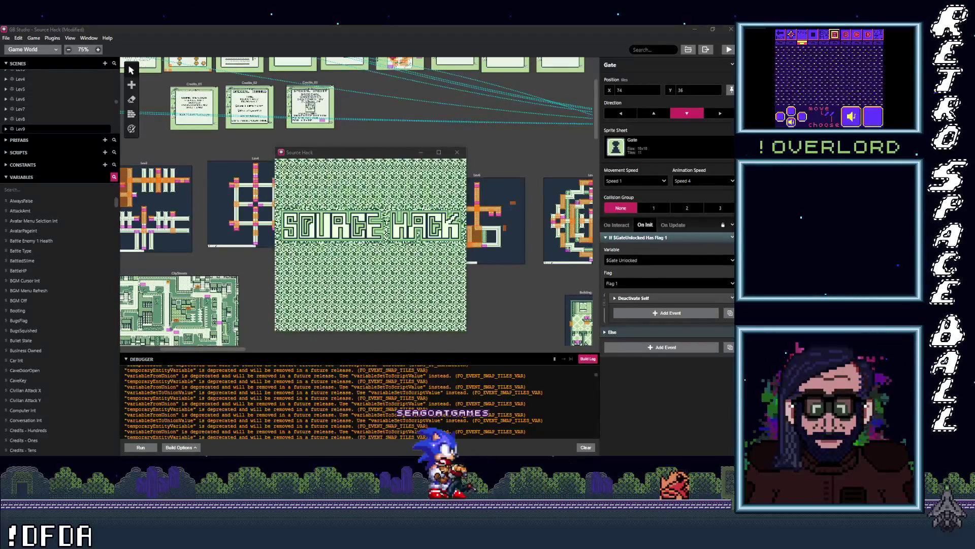
Enlarge the game window, start a new game and choose Skip in the BGM Toggle/Skip menu.
left_click(439, 152)
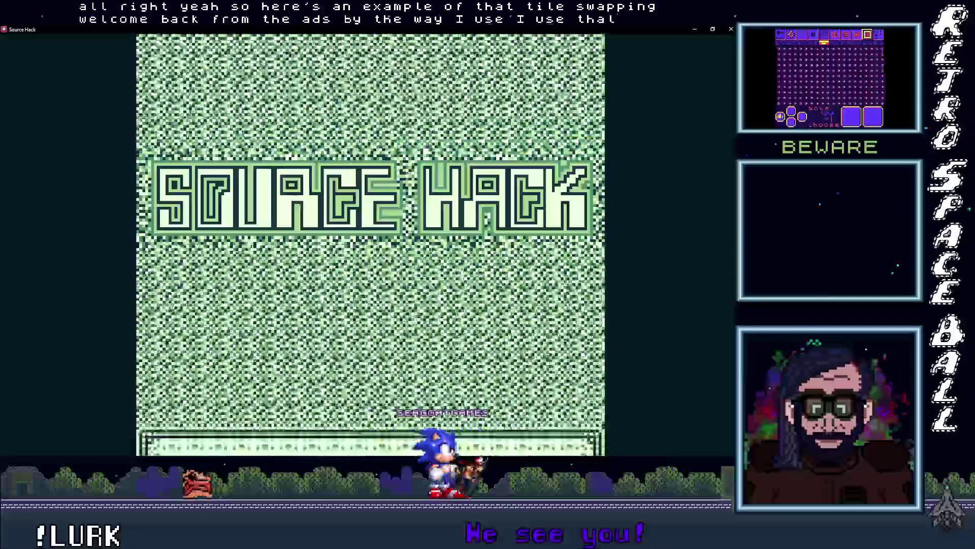
key("Return")
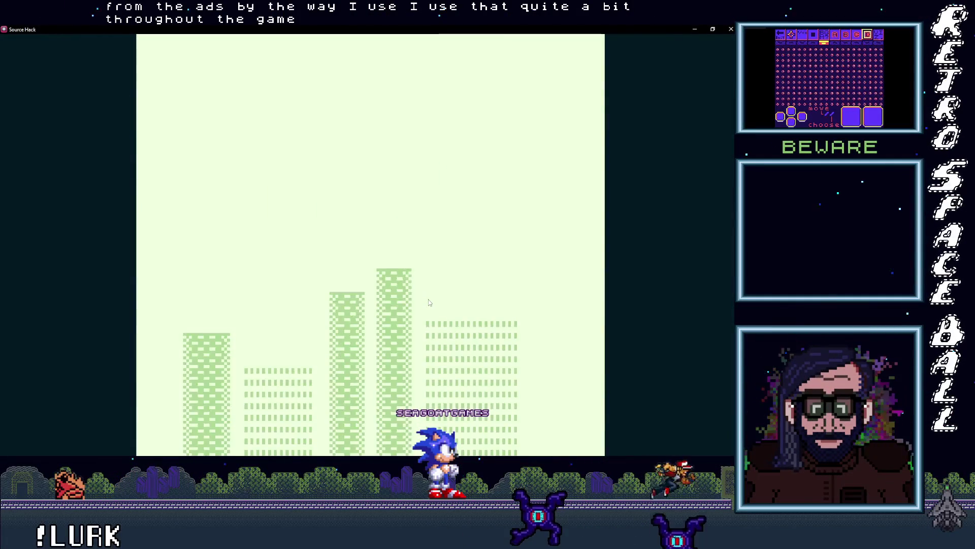
key("Return")
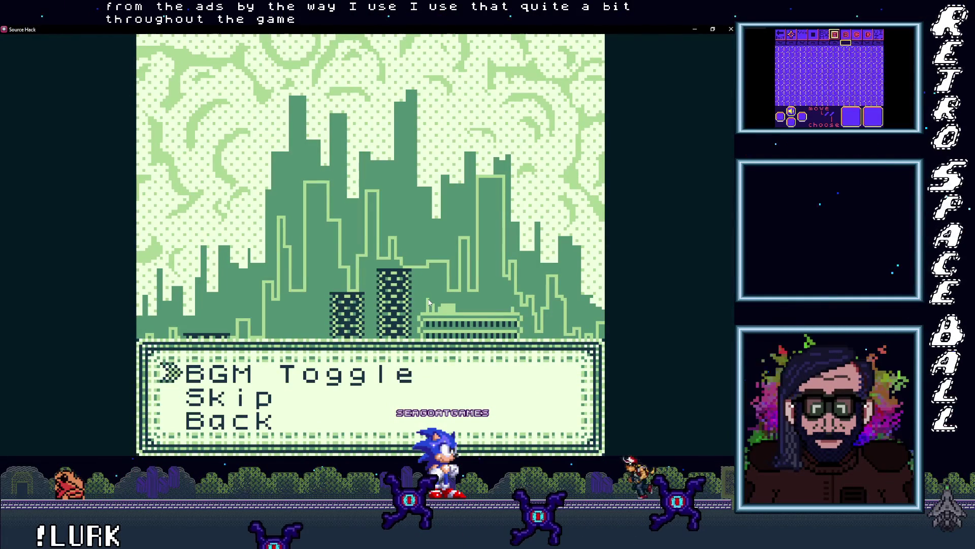
key("Return")
key("Return")
key("Down")
key("Return")
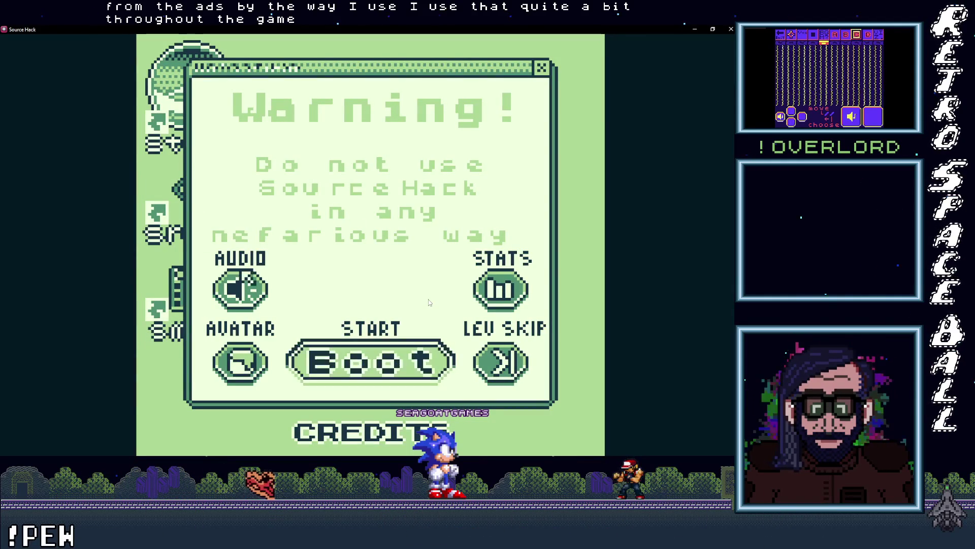
Open and close the AUDIO settings, then boot into the Source Hack levels.
key("Return")
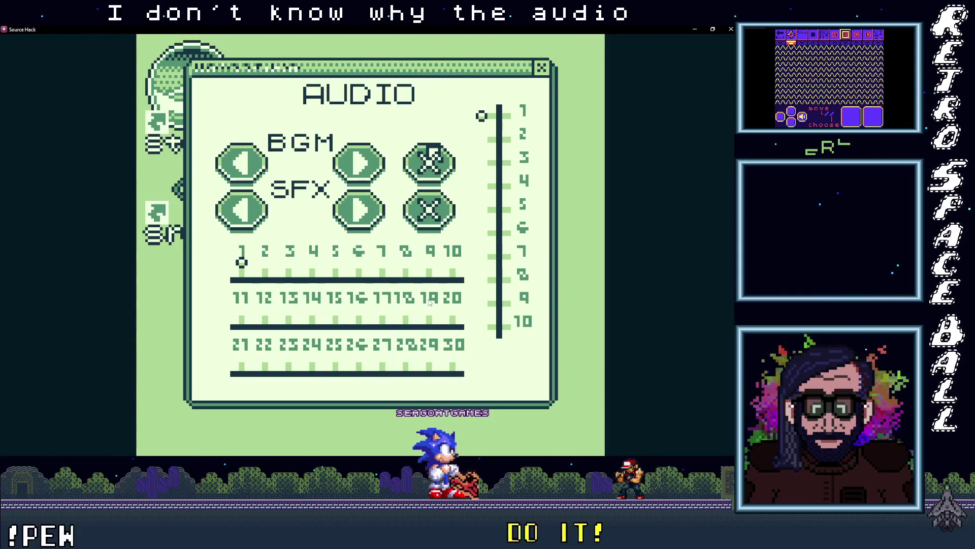
key("Return")
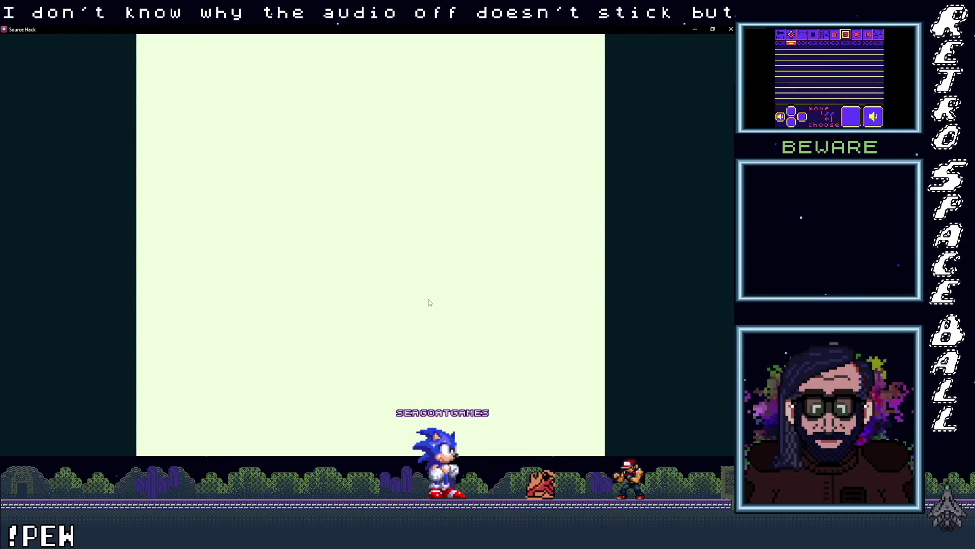
key("Return")
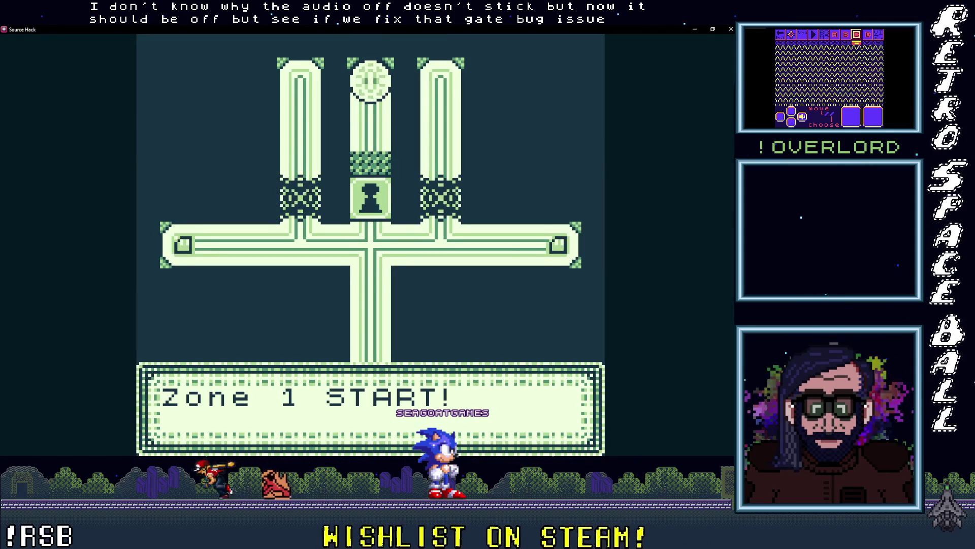
Collect both key fragments on the cross and walk up through the opened keyhole gate.
key("Up")
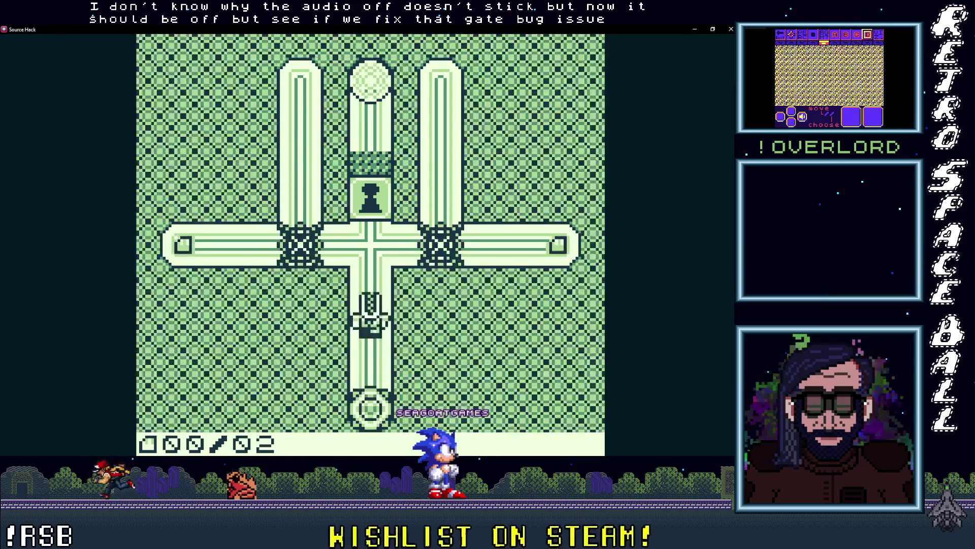
key("Left")
key("Right")
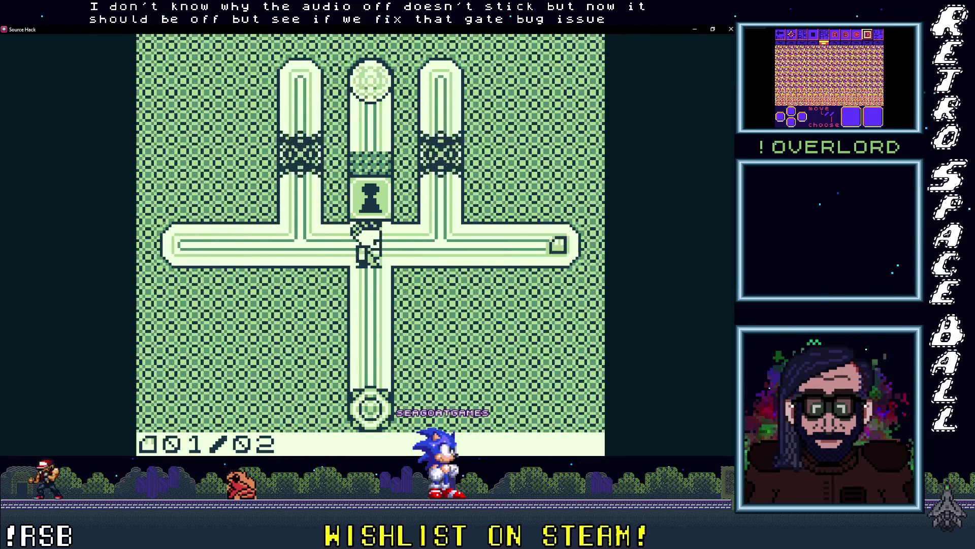
key("Up")
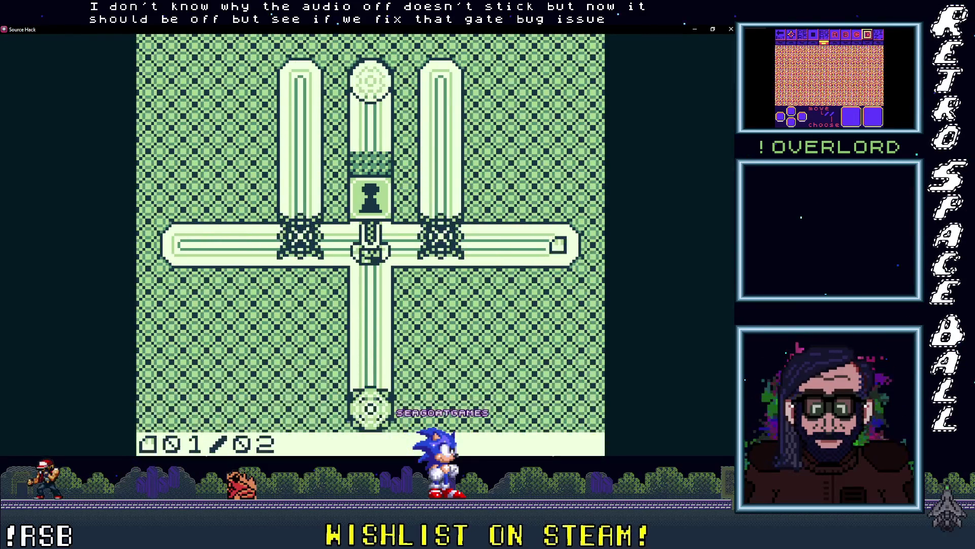
key("Right")
key("Left")
key("Up")
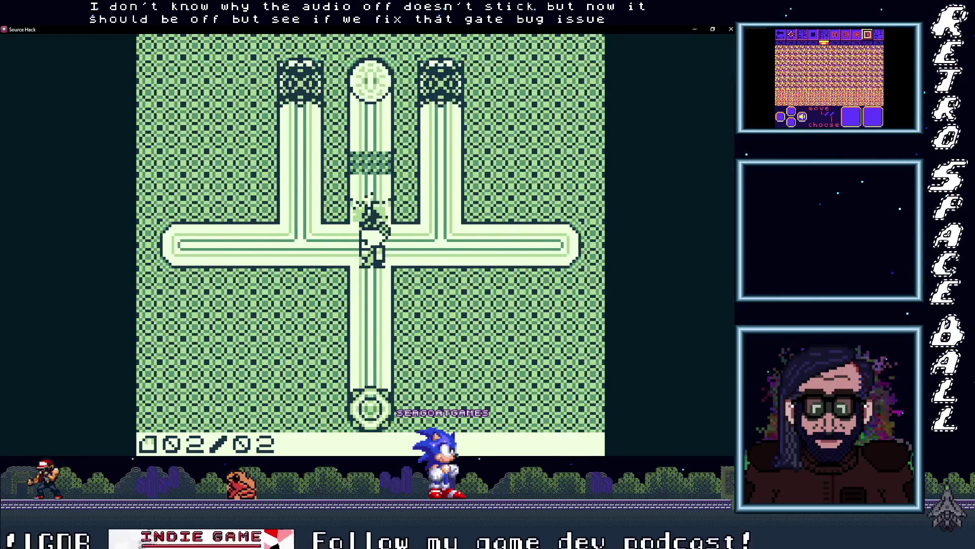
key("Up")
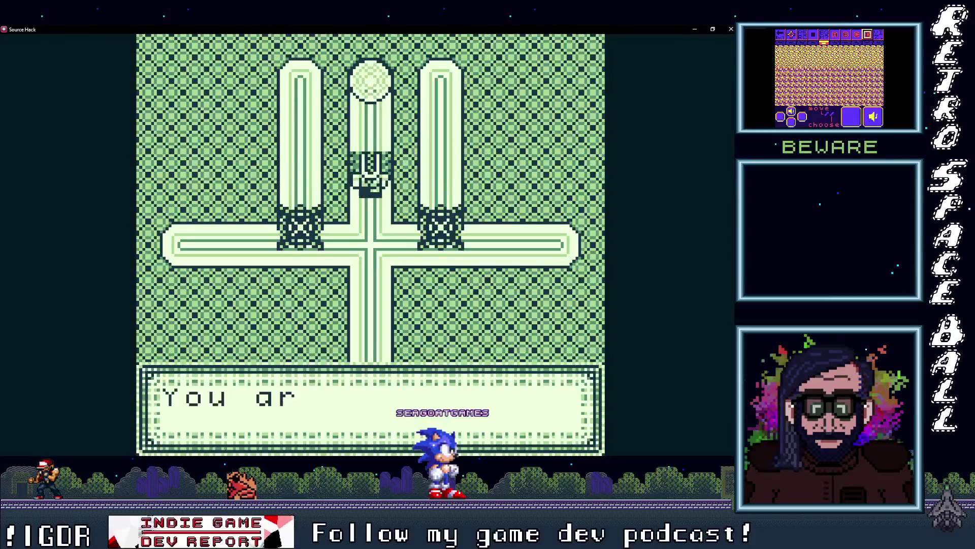
Survive the hack by walking the corridor and dismissing the hacked warnings.
key("z")
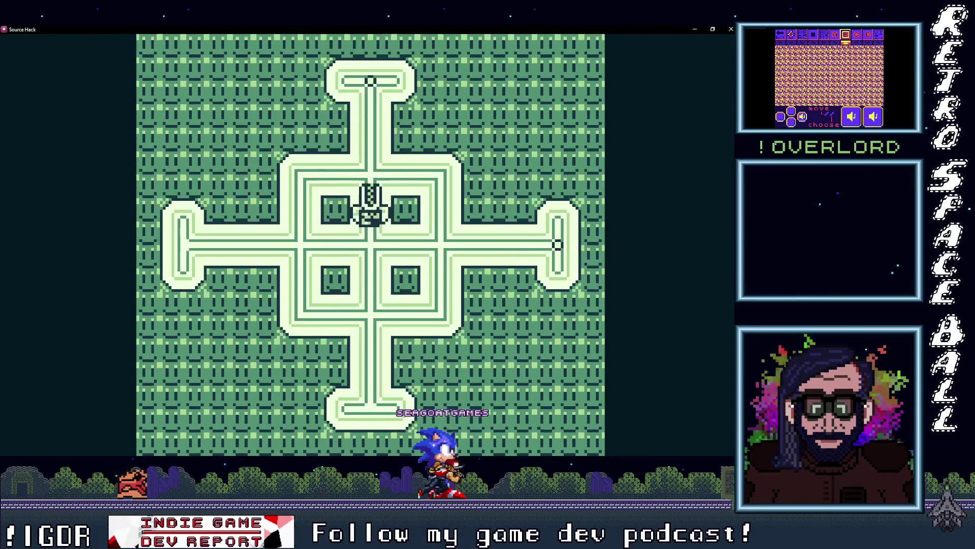
key("Up")
key("Down")
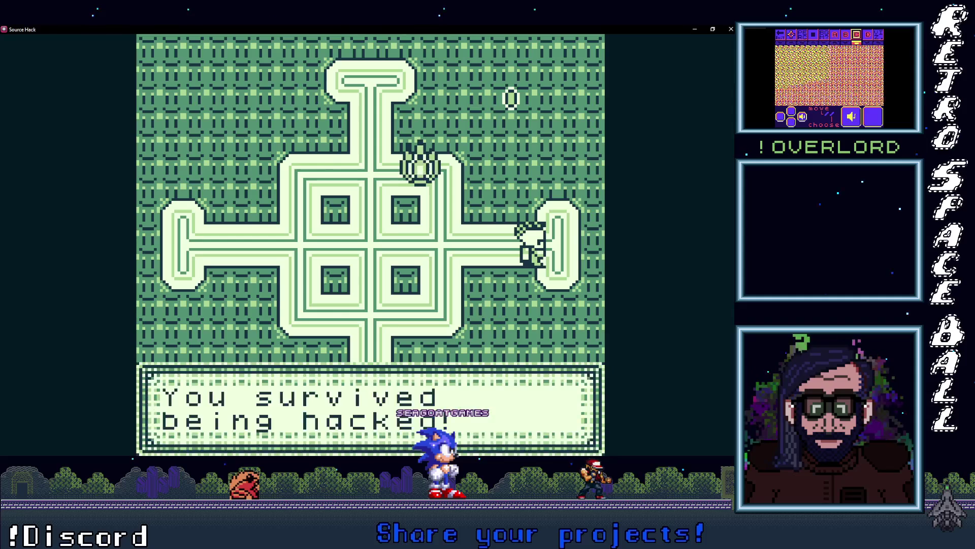
key("z")
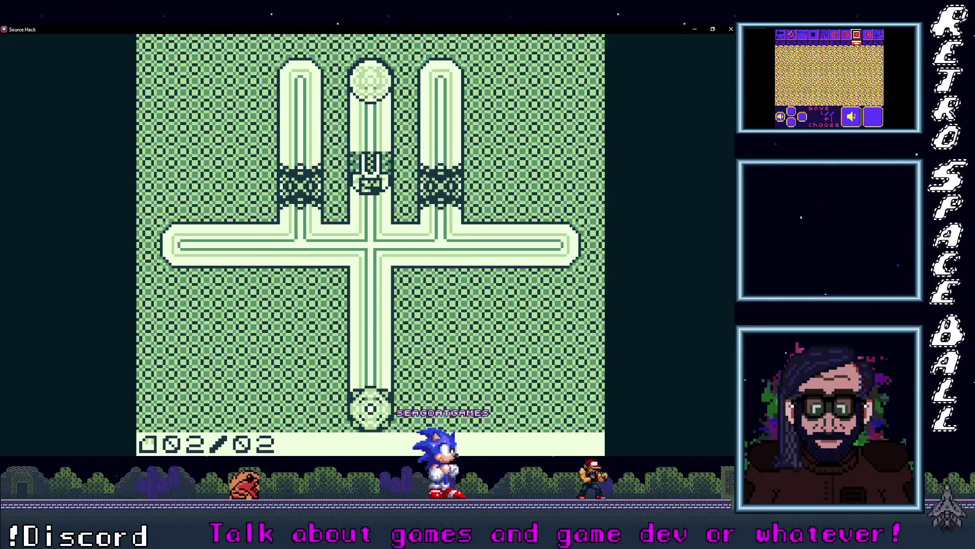
Walk up the top passage into the Level 2 room, then close the game window.
key("Down")
key("Up")
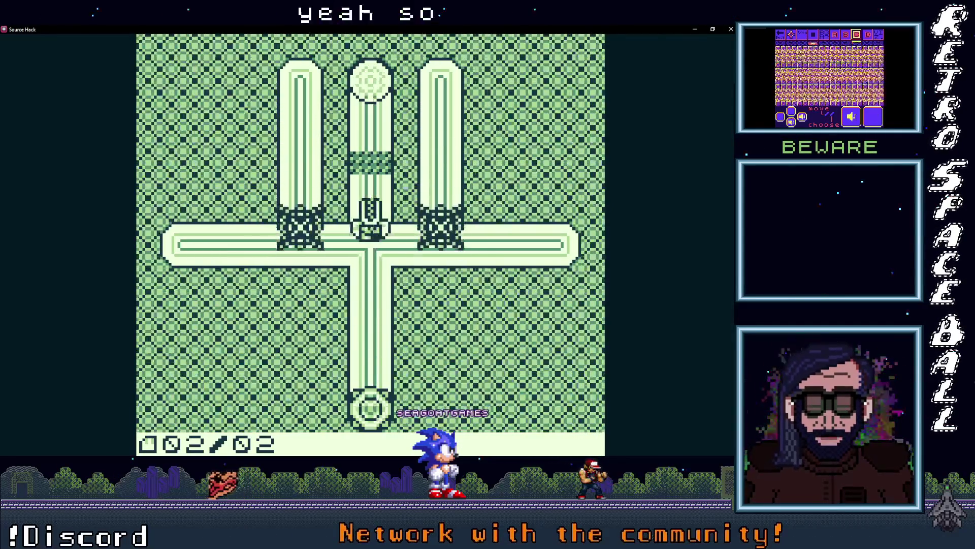
key("Up")
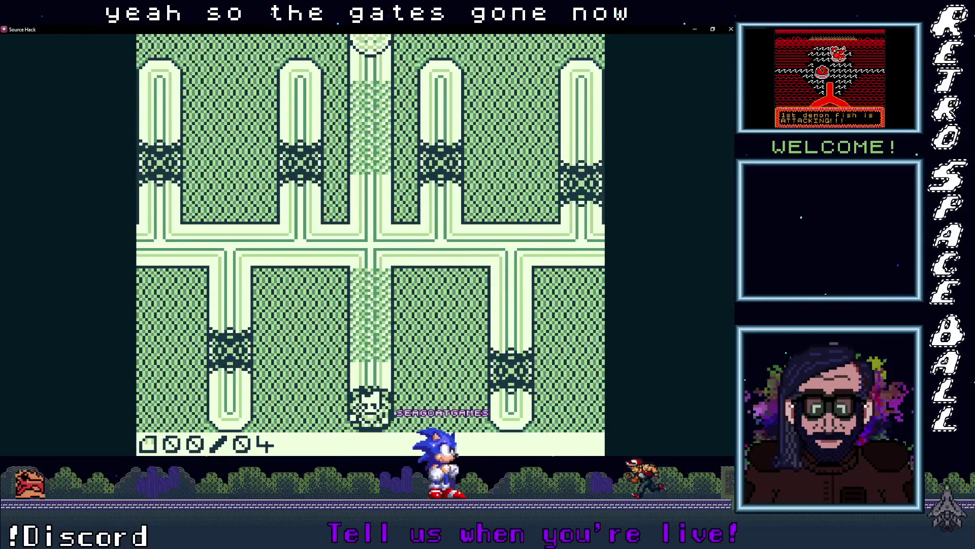
key("Up")
key("Up")
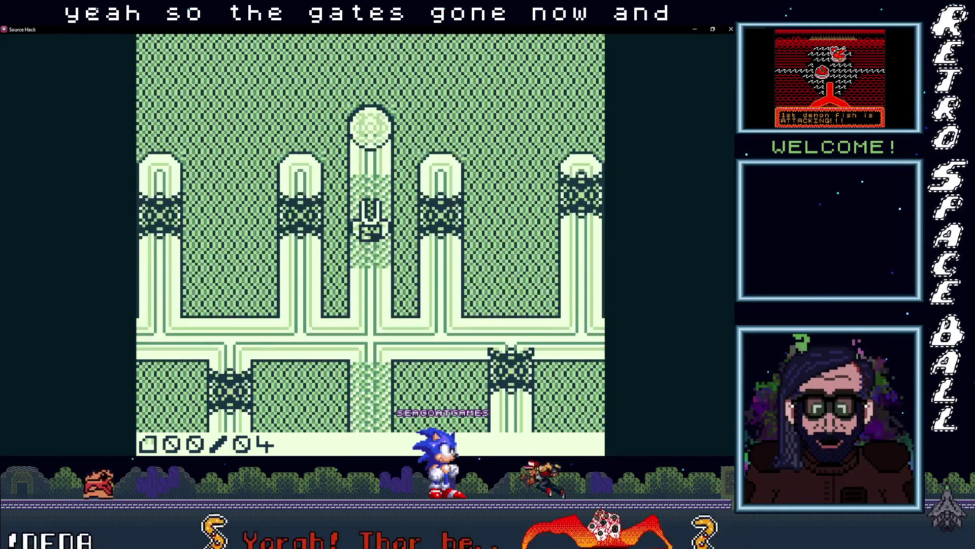
key("Down")
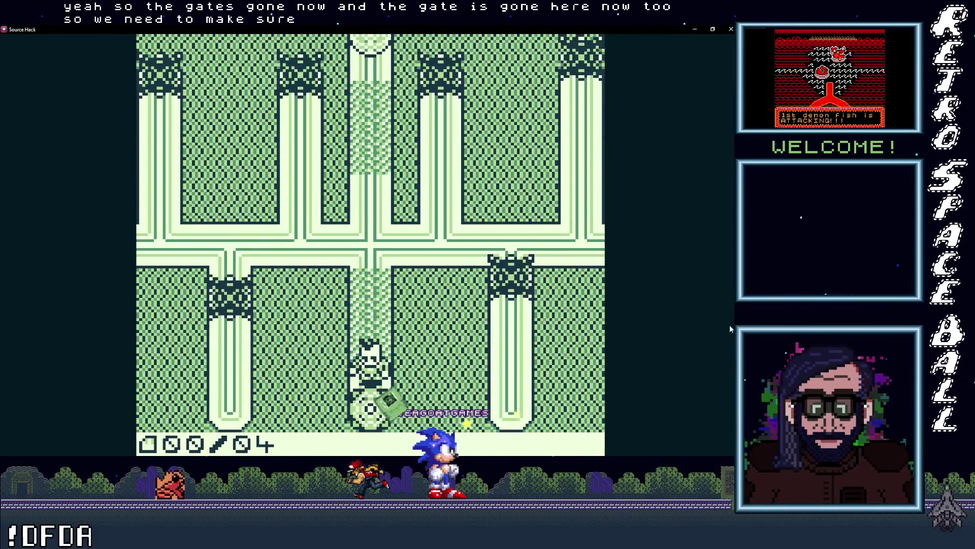
left_click(731, 29)
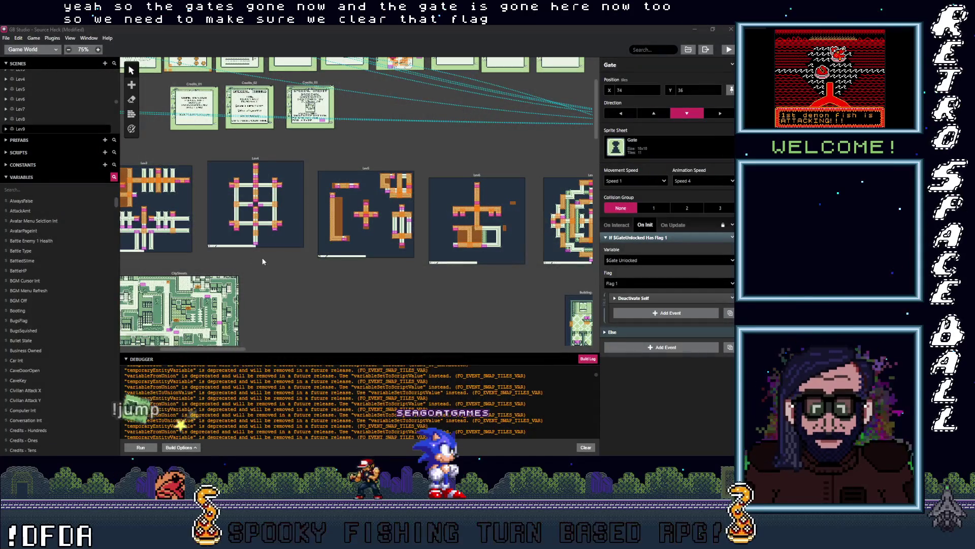
Select Lev1's Trigger 4 and review its Clear Flags event on the 16 $KeyFlag flags.
scroll(253, 257, "left", 5)
left_click(165, 252)
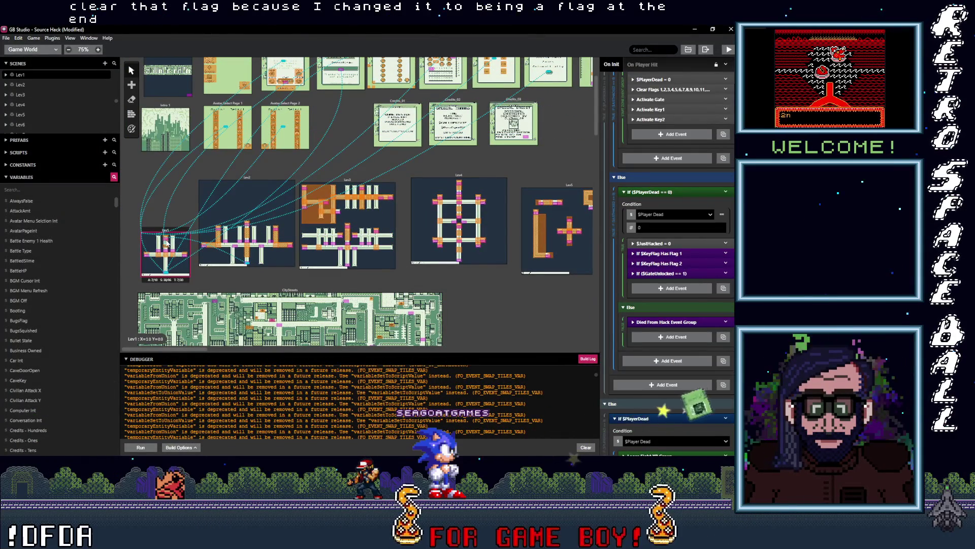
left_click(550, 198)
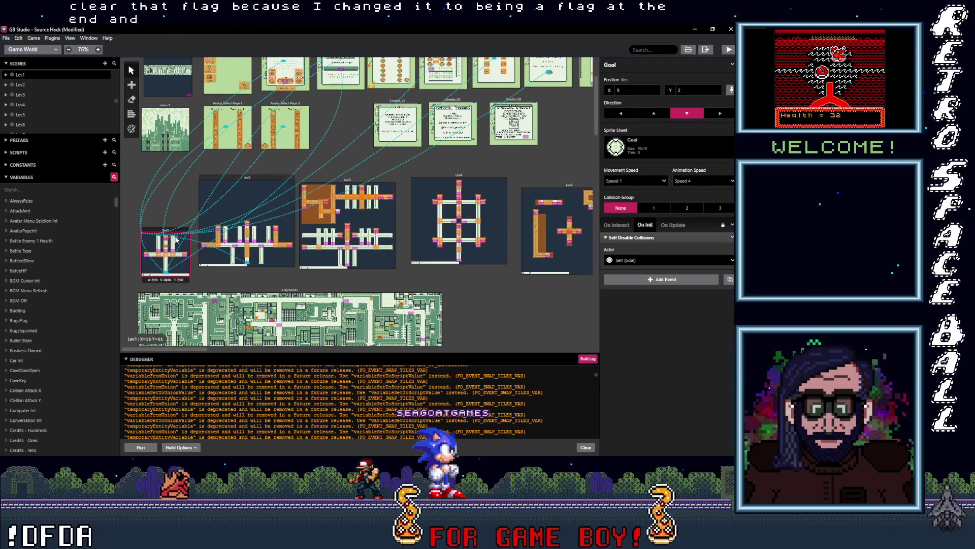
scroll(179, 248, "up", 4)
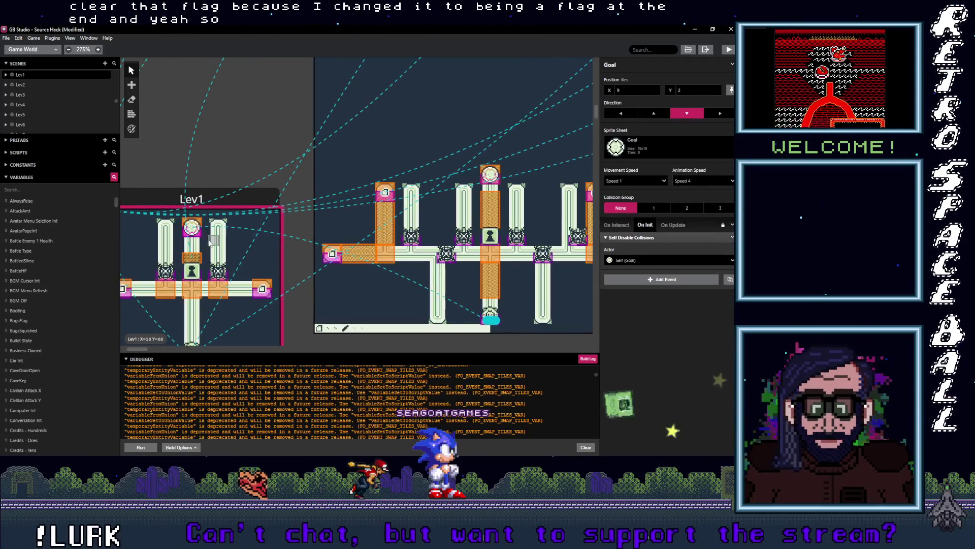
left_click(490, 195)
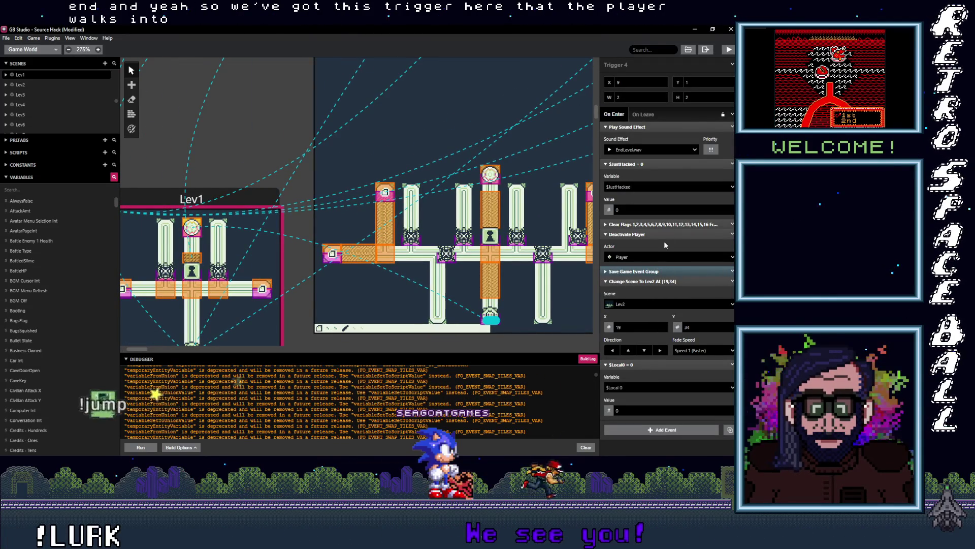
left_click(693, 224)
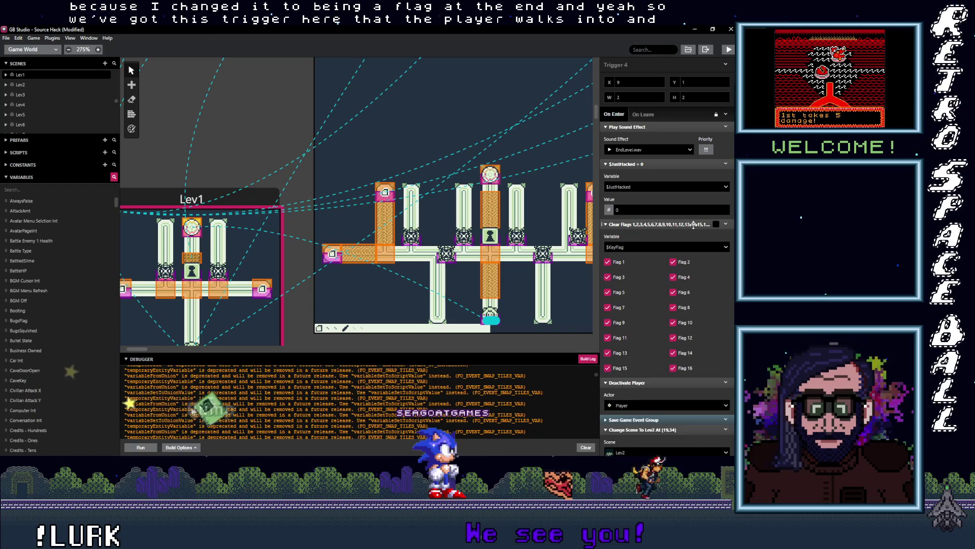
left_click(660, 223)
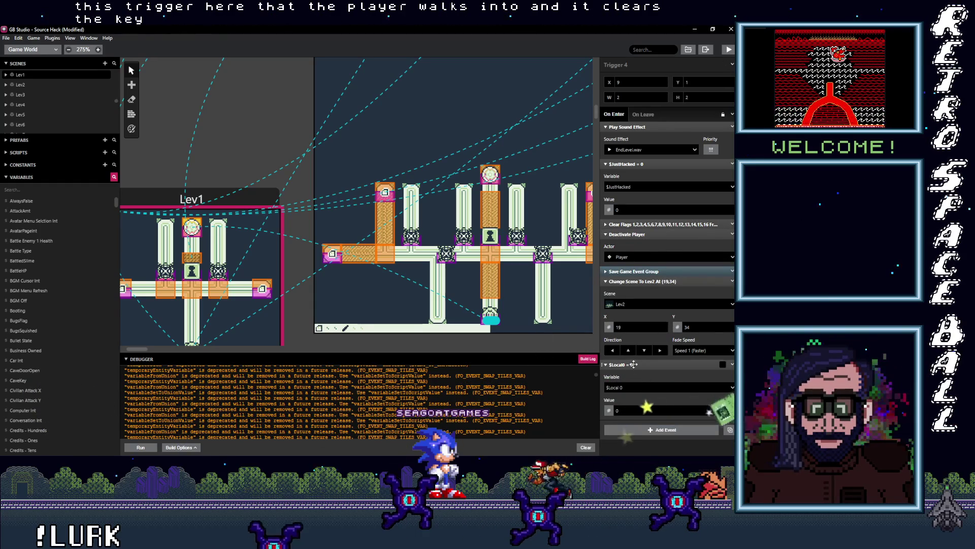
left_click(723, 364)
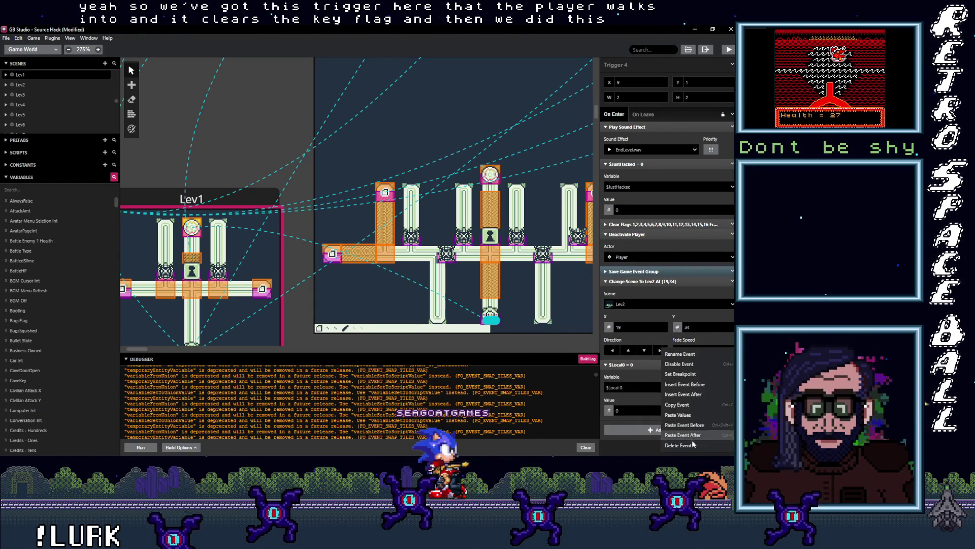
Replace the $Local0 event with a Clear Flags event on Gate Unlocked, renamed Gate Unlocked Flag.
left_click(660, 370)
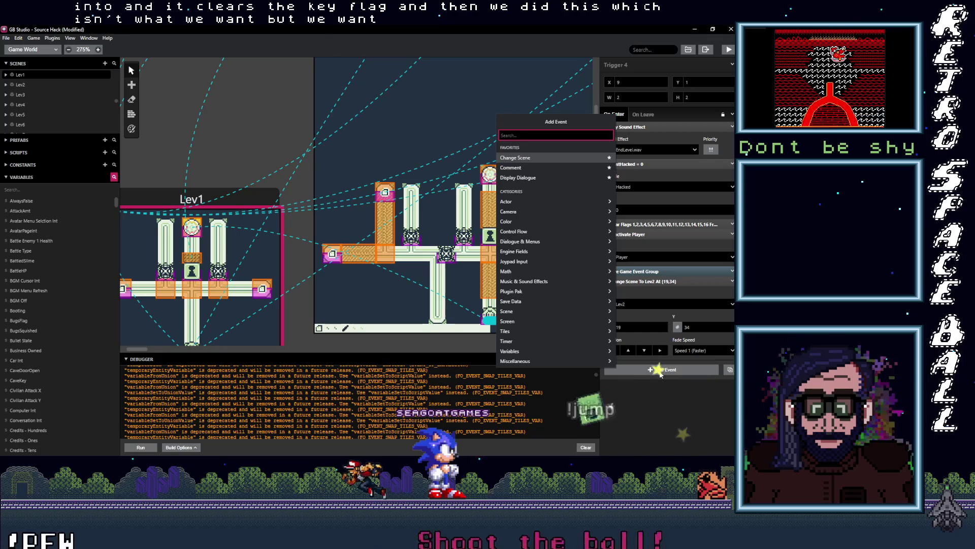
type("claer")
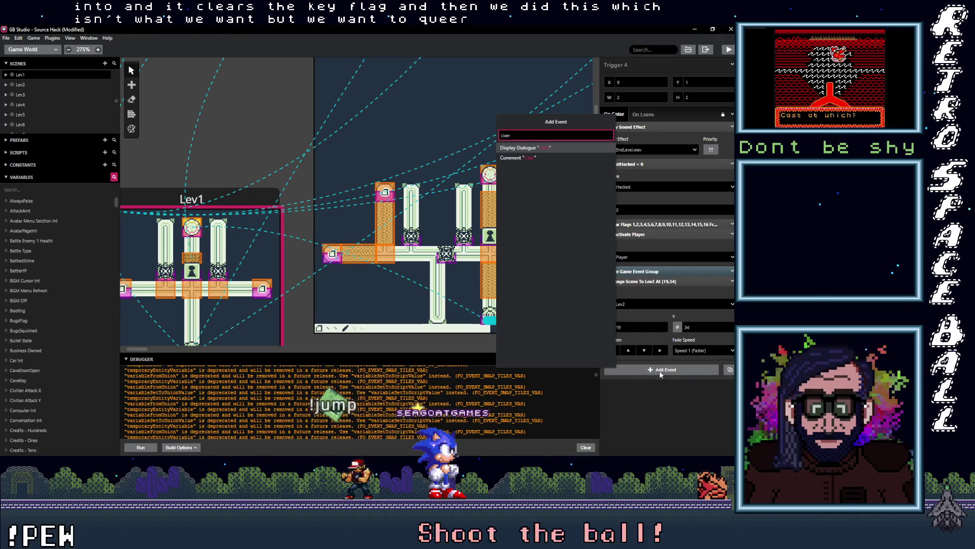
key("BackSpace")
key("BackSpace")
key("BackSpace")
type("ear fla")
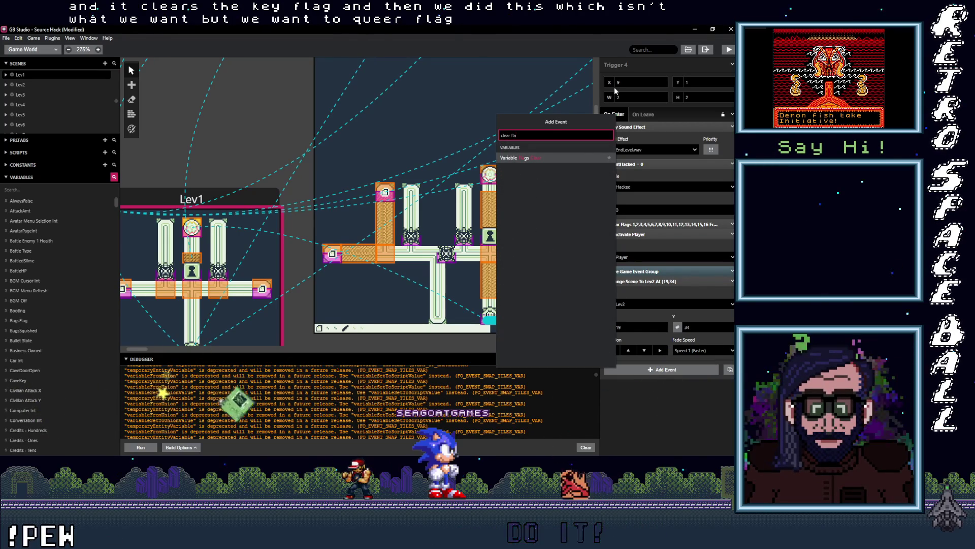
key("Return")
left_click(634, 387)
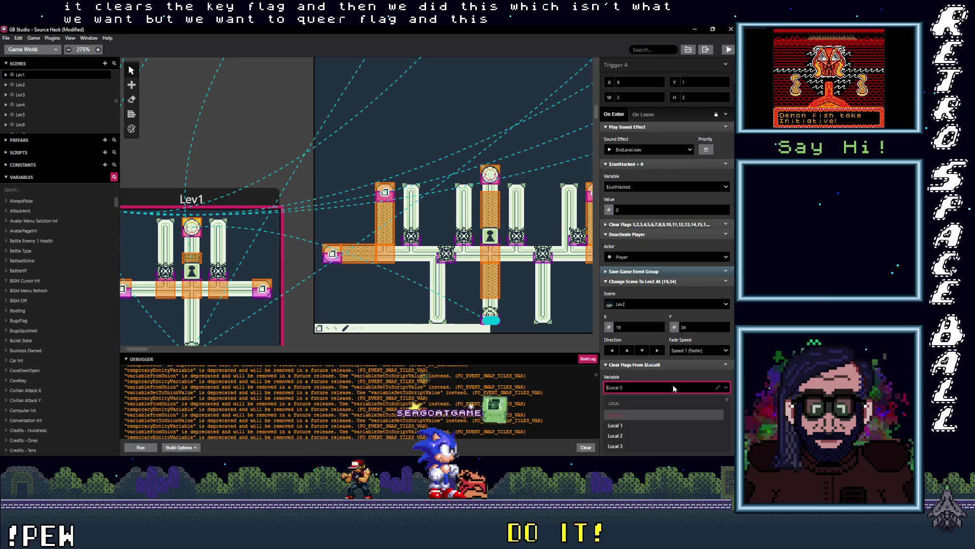
type("unl")
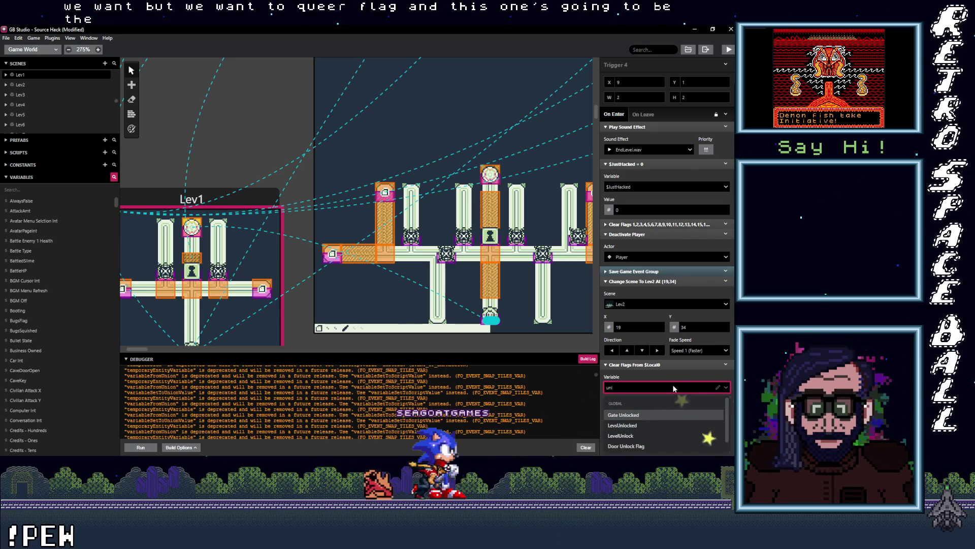
left_click(632, 416)
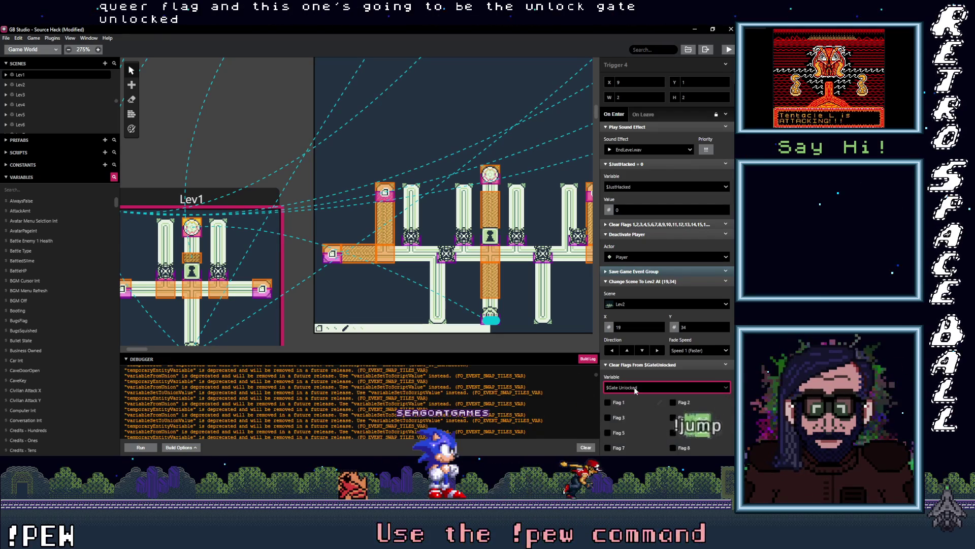
left_click(716, 387)
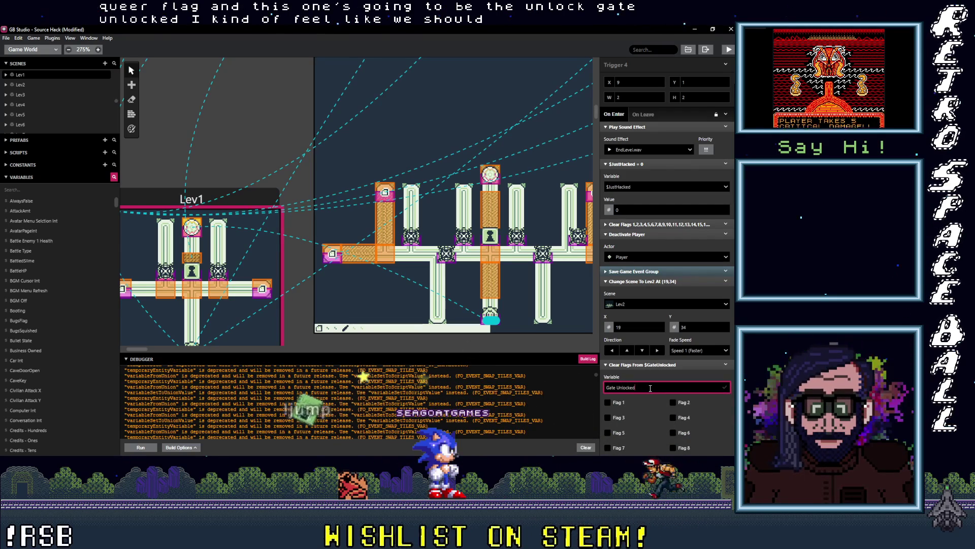
type("Flag")
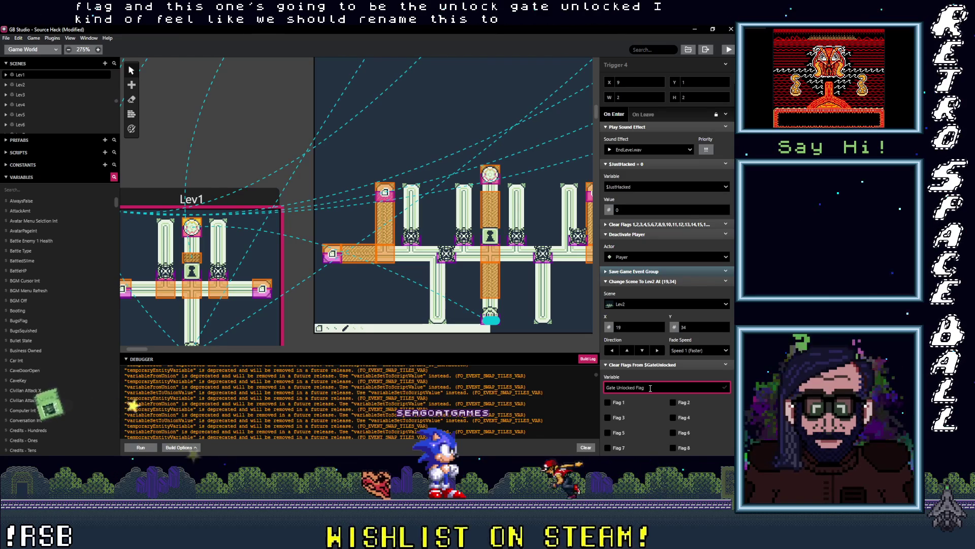
Expand the KeyFlag and GateUnlockedFlag Clear Flags events, leaving the KeyFlag name unchanged.
left_click(689, 224)
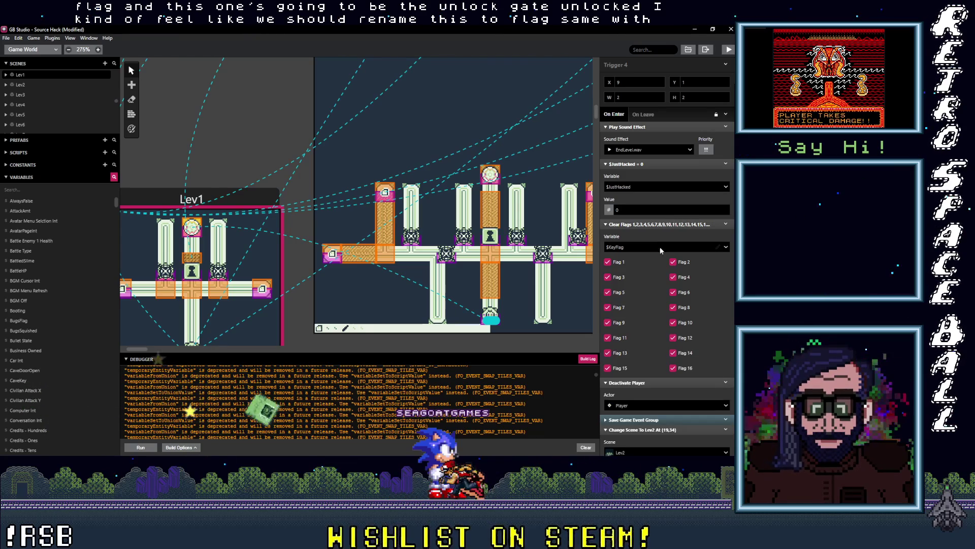
left_click(717, 247)
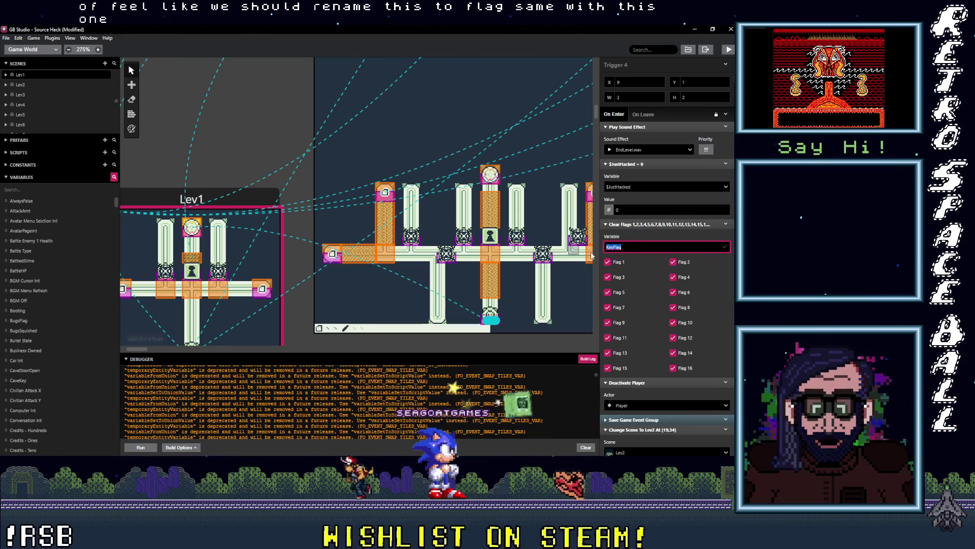
left_click(721, 236)
scroll(721, 235, "down", 2)
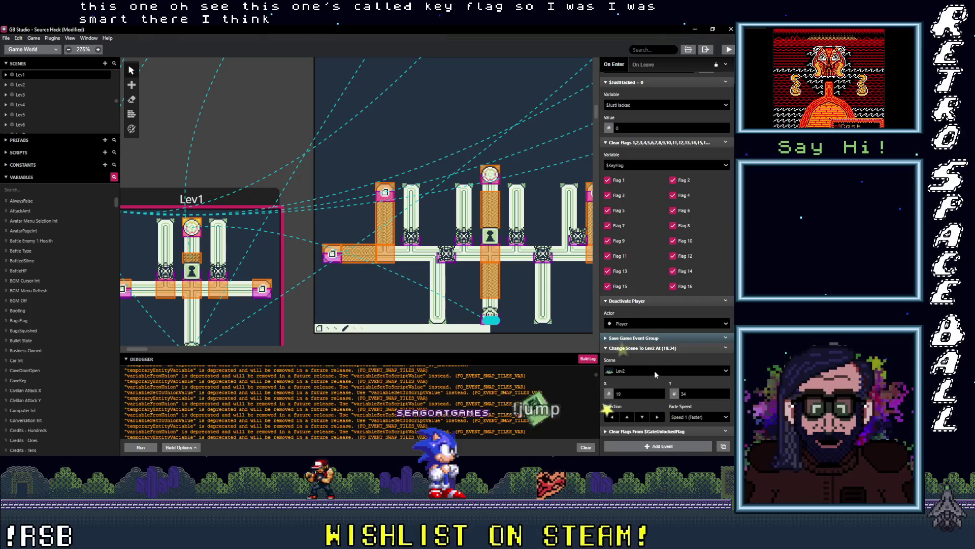
left_click(654, 431)
scroll(645, 355, "down", 4)
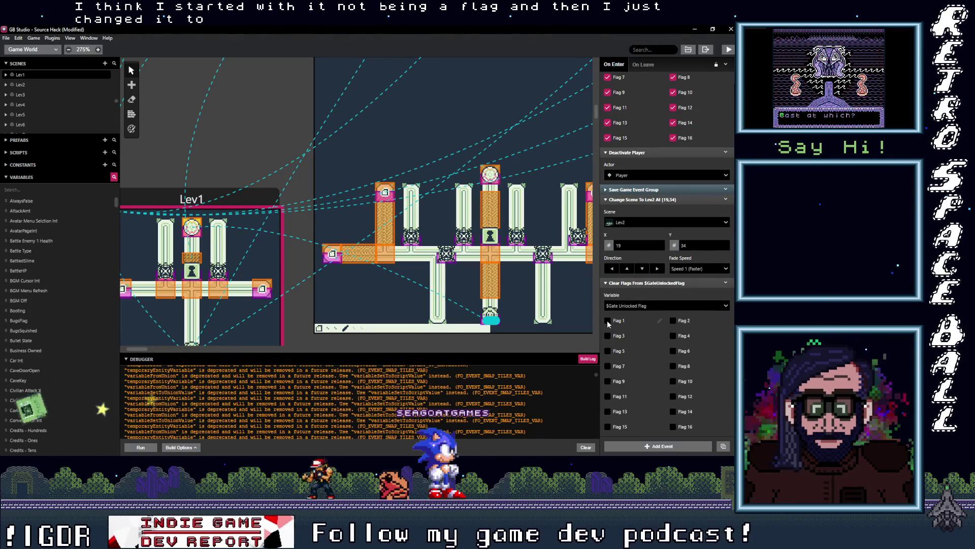
Tick Flags 1–16 on the Gate Unlocked Flag clear and drag it beneath the $KeyFlag clear.
left_click(607, 321)
left_click(608, 335)
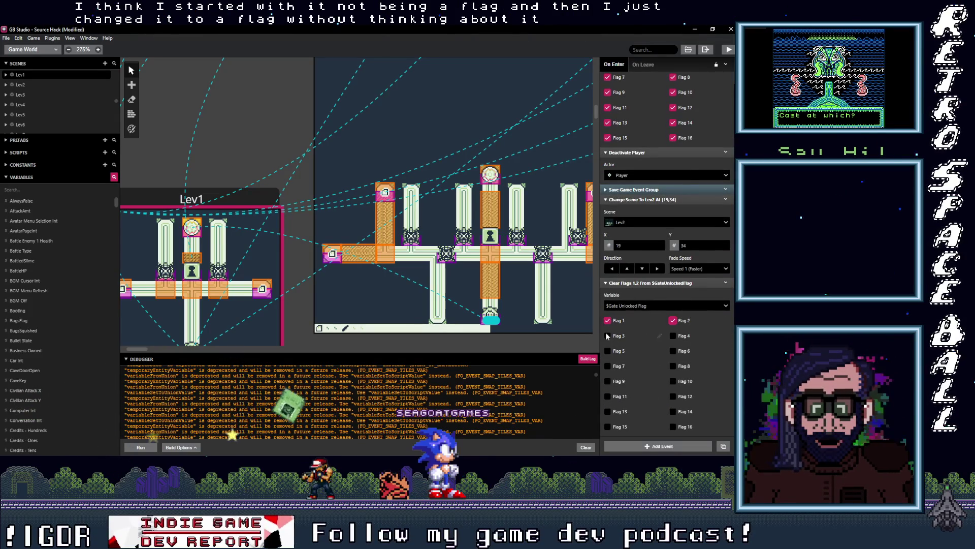
left_click(673, 336)
left_click(673, 351)
left_click(608, 351)
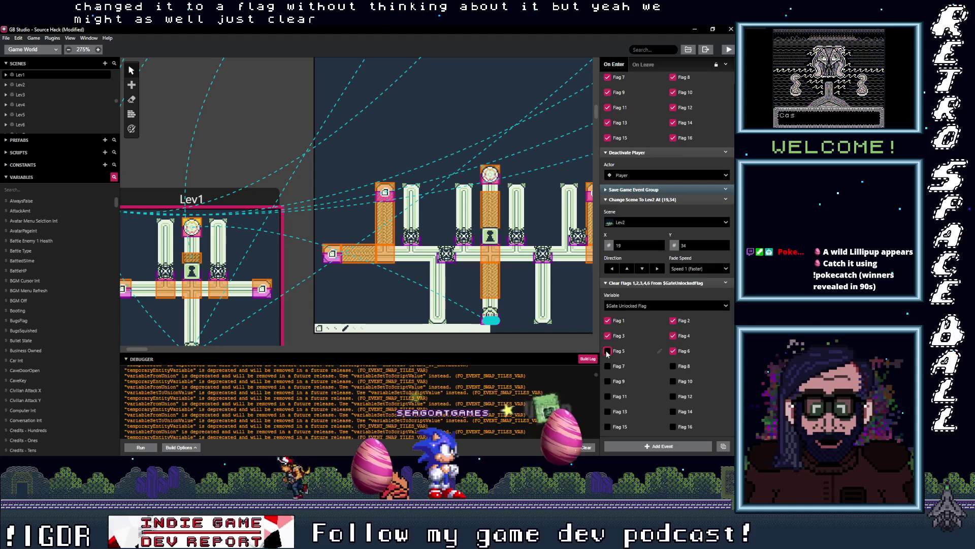
left_click(607, 366)
left_click(672, 366)
left_click(673, 381)
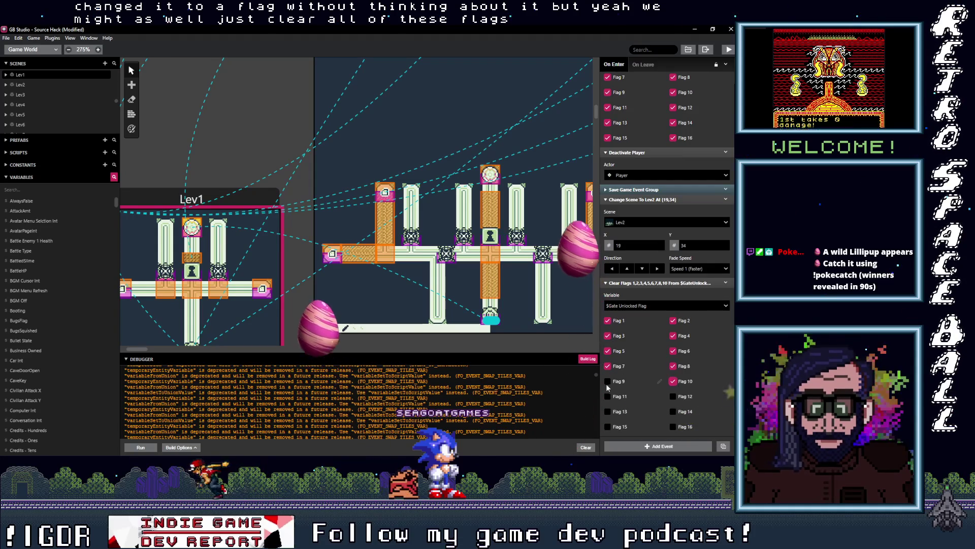
left_click(607, 381)
left_click(608, 396)
left_click(673, 396)
left_click(673, 412)
left_click(673, 427)
left_click(607, 427)
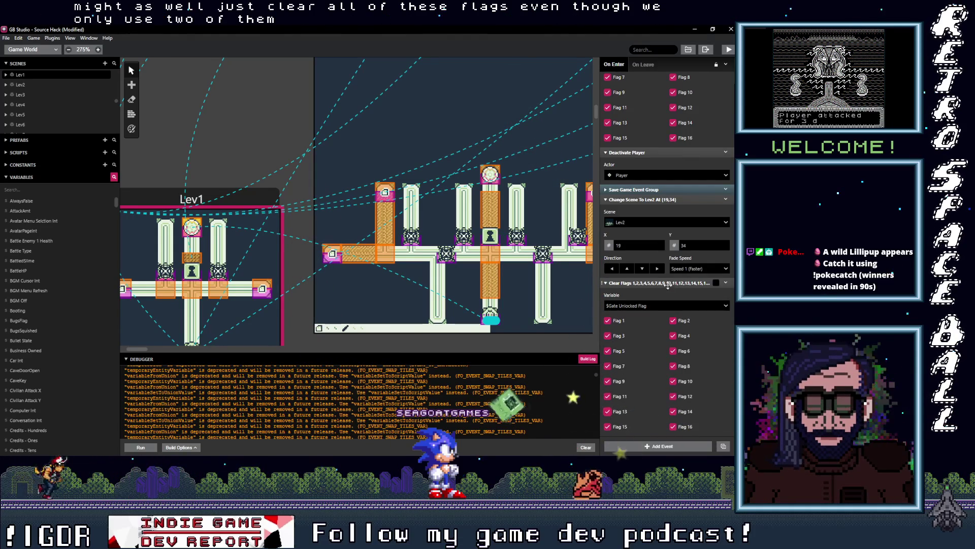
left_click(607, 411)
scroll(695, 283, "up", 3)
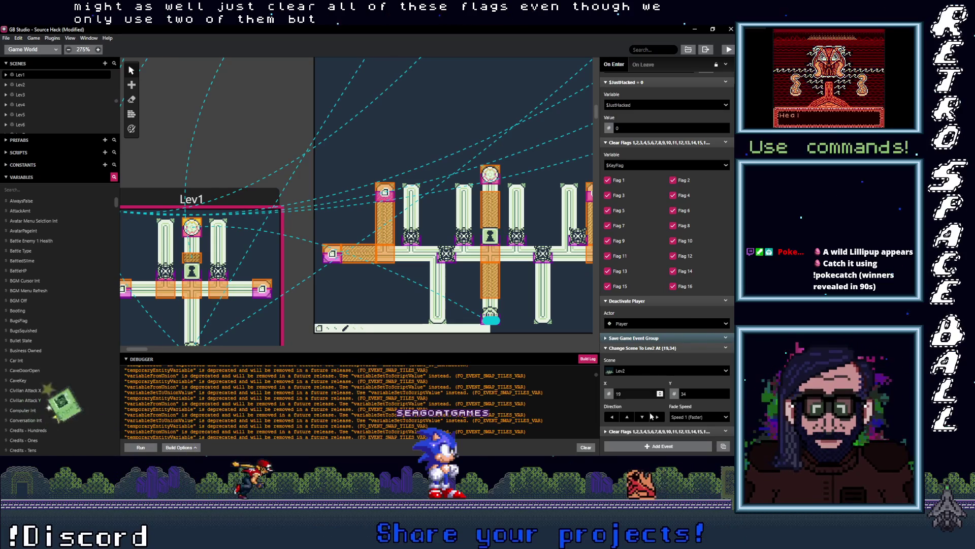
mouse_move(655, 430)
left_mouse_down()
mouse_move(654, 156)
mouse_move(675, 220)
left_mouse_up()
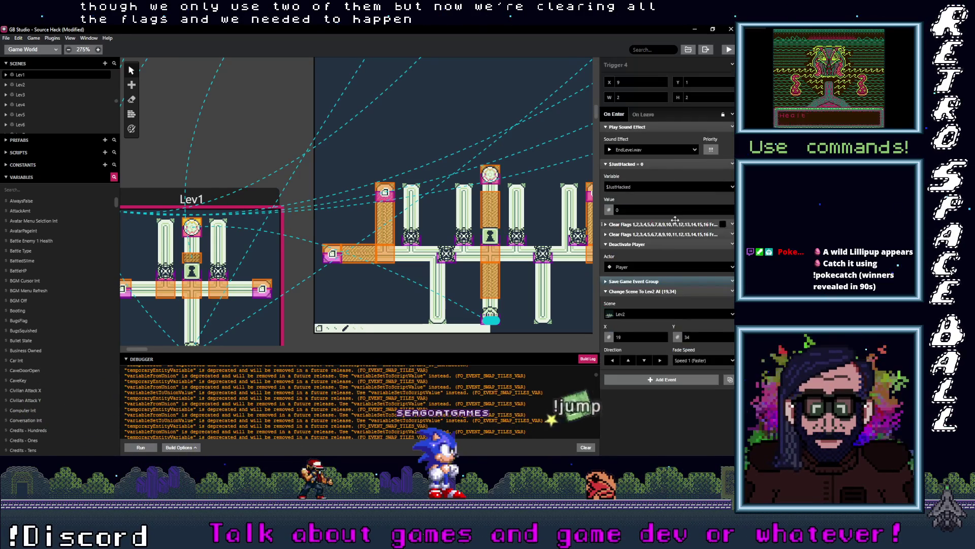
Add a Comment event reading 'Clear key and gate flags' to Trigger 4.
left_click(659, 382)
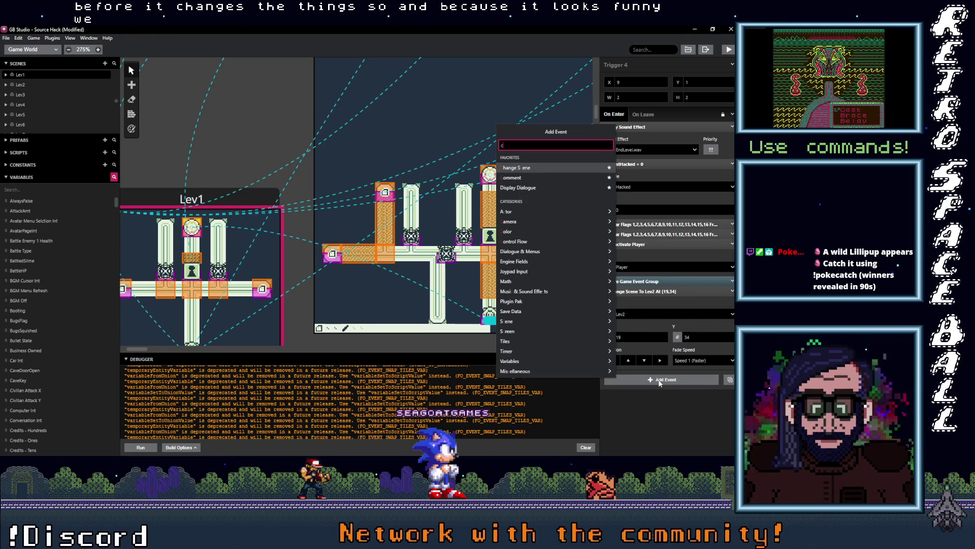
type("comment")
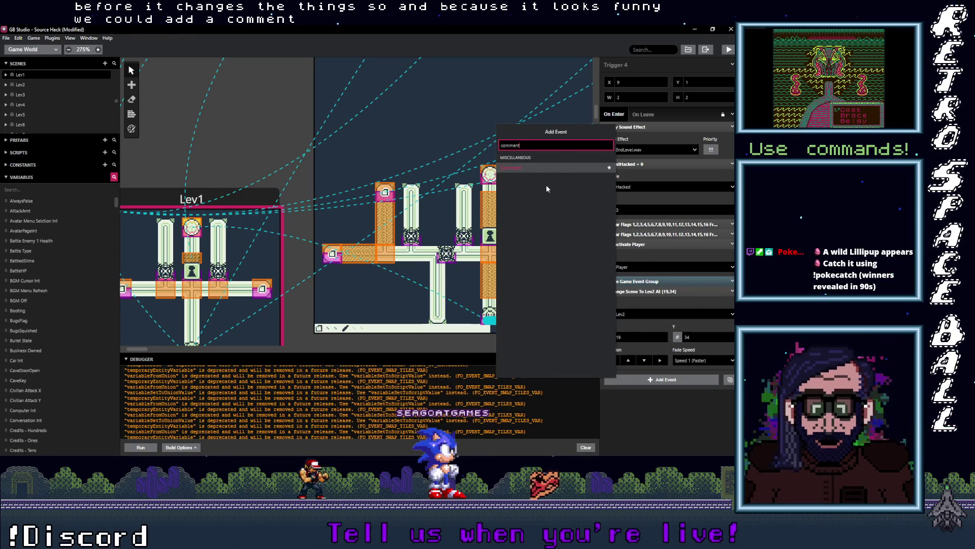
left_click(526, 169)
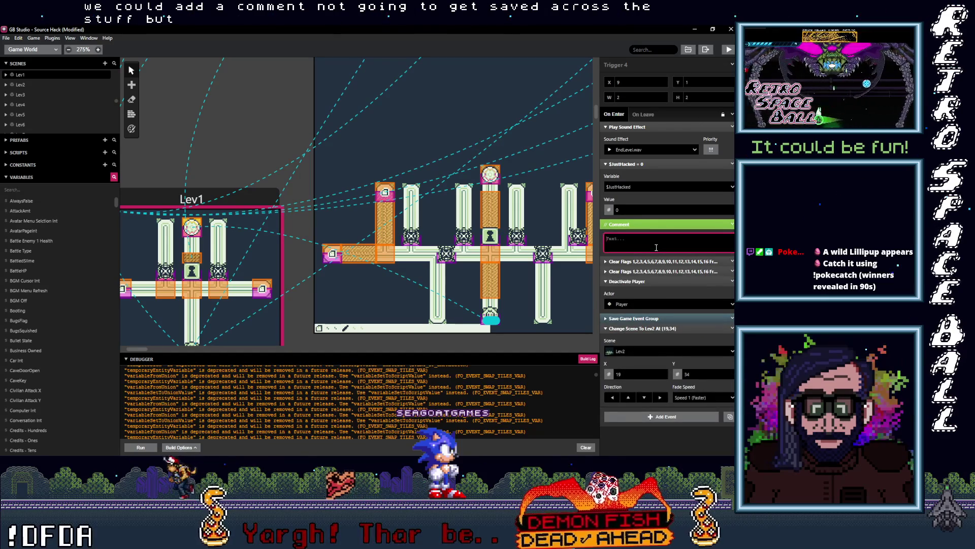
type("Clear key")
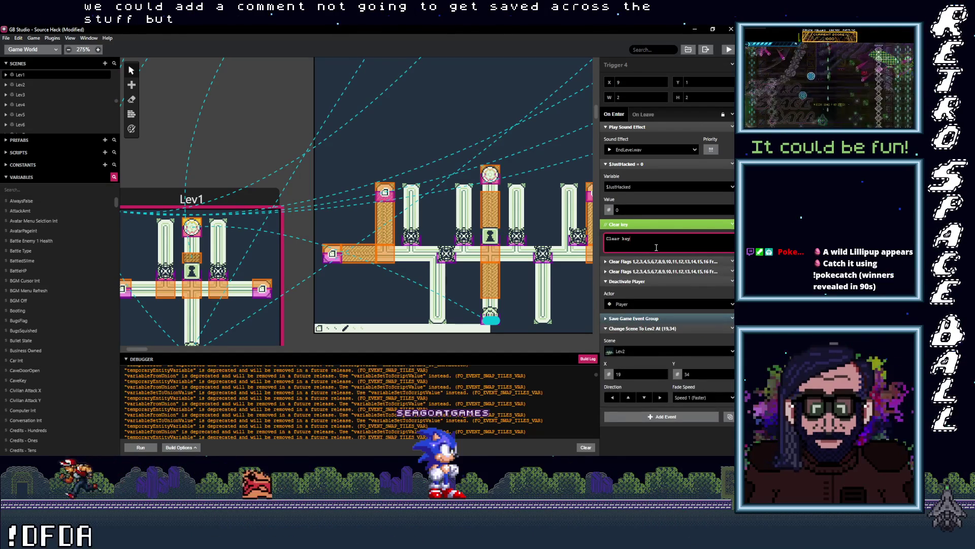
type(" and gate flags")
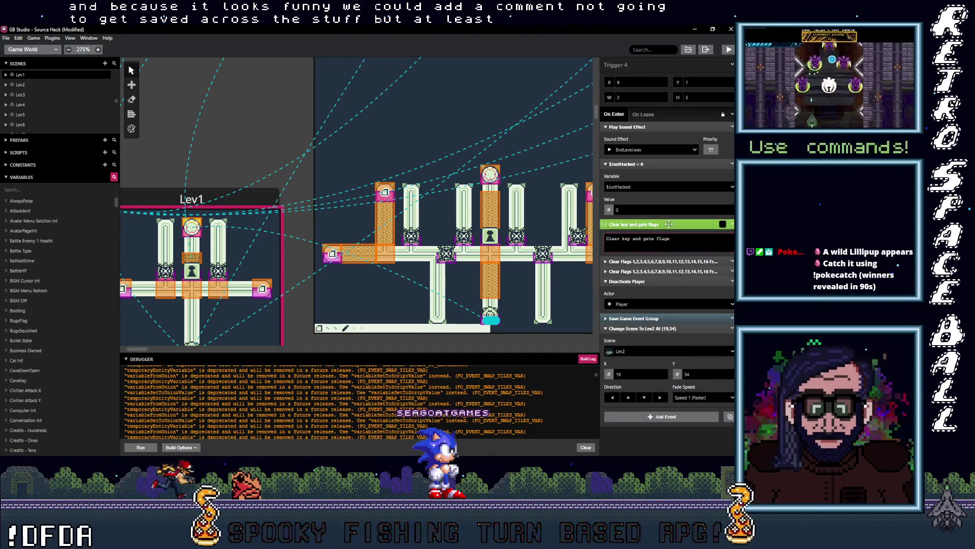
left_click(655, 247)
Copy the comment together with both Clear Flags events.
left_click(653, 246)
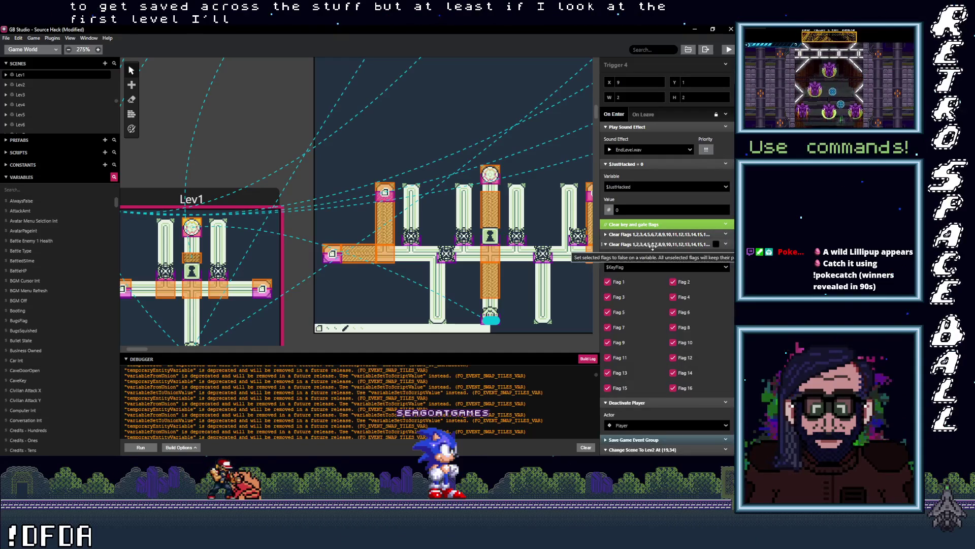
left_click(654, 245)
left_click(676, 244)
left_click(697, 242)
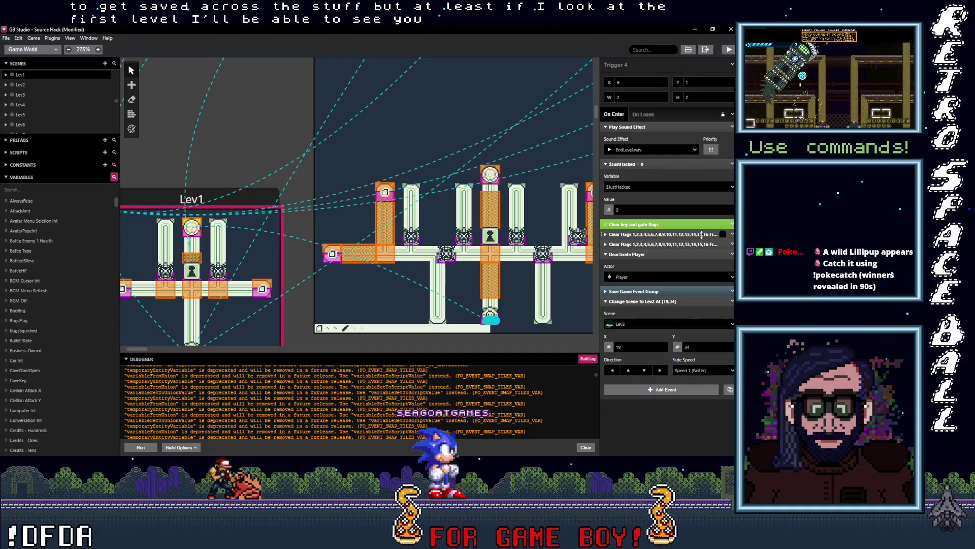
left_click(686, 224)
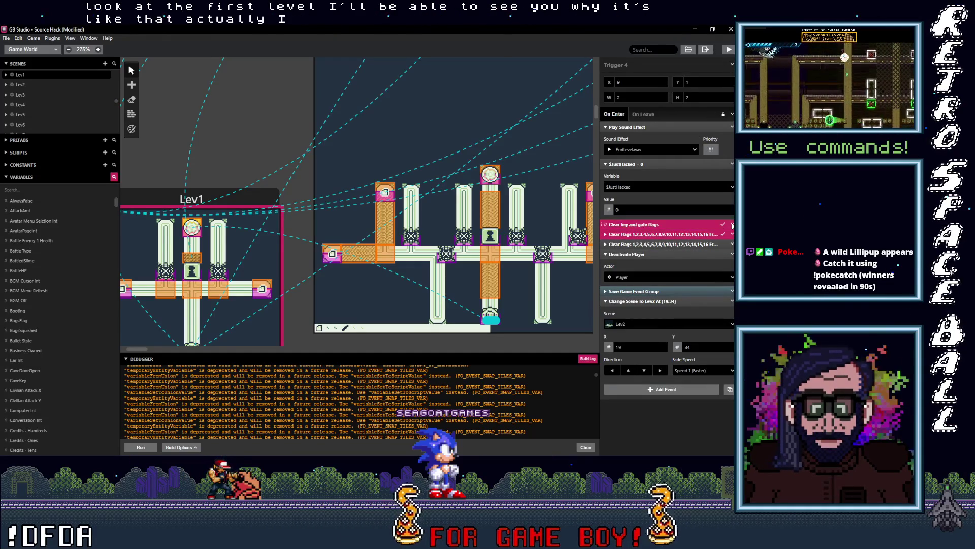
left_click(732, 224)
left_click(691, 298)
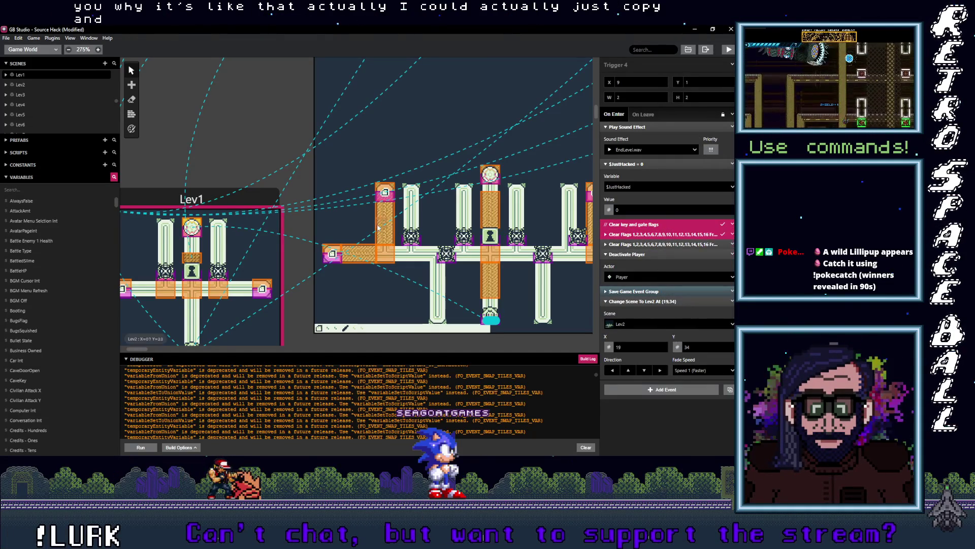
left_click(495, 177)
Paste the comment and Clear Flags events into Lev2's Trigger 8 below Deactivate Player.
left_click(642, 244)
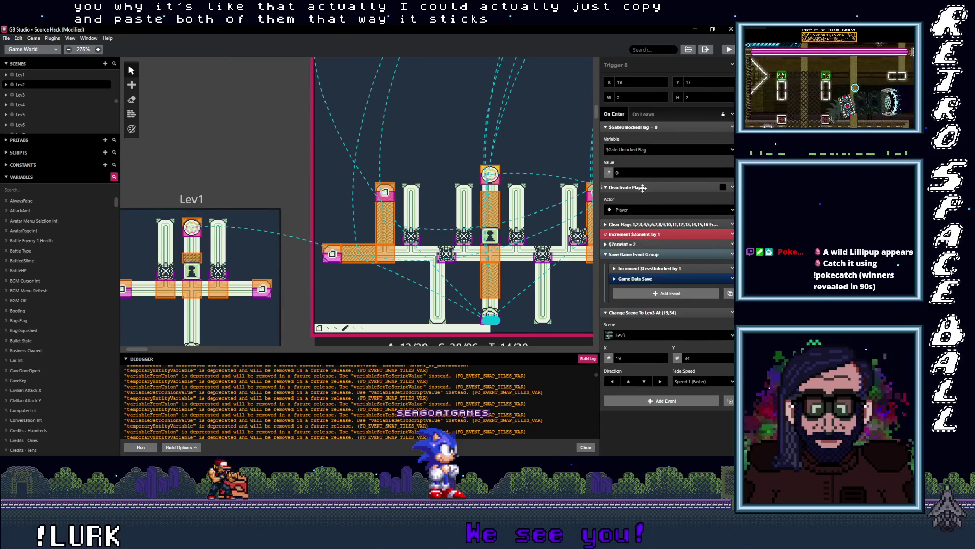
left_click(640, 187)
left_click(640, 227)
left_click(645, 238)
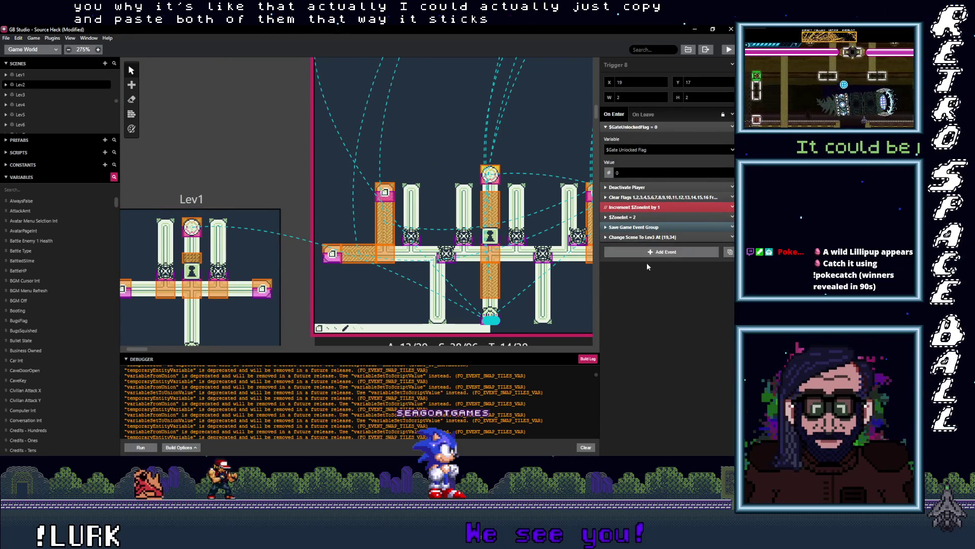
left_click(671, 252)
mouse_move(643, 237)
left_mouse_down()
mouse_move(643, 252)
mouse_move(649, 208)
left_mouse_up()
Delete the Set Flags In $GateUnlockedFlag event from Lev3's Trigger 20.
scroll(381, 240, "right", 10)
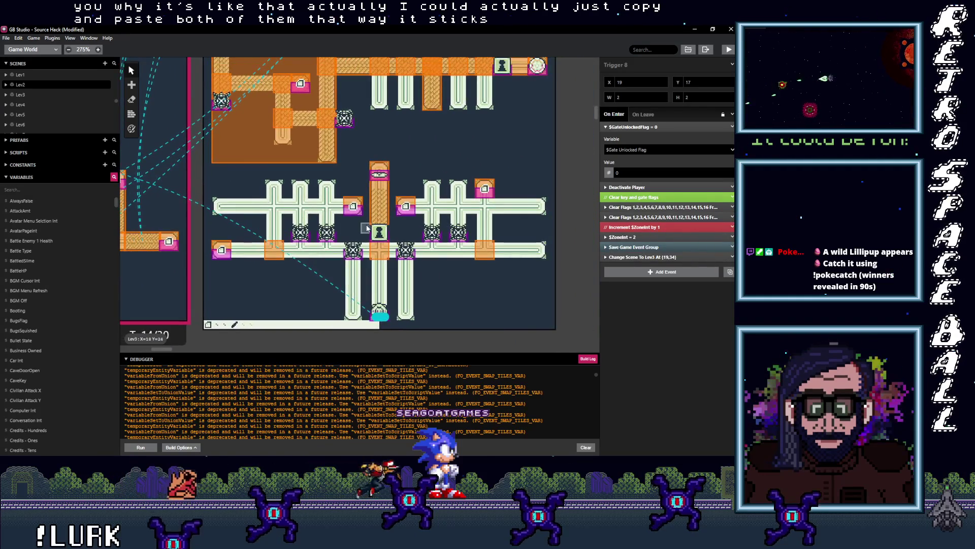
scroll(437, 206, "up", 5)
scroll(438, 206, "right", 5)
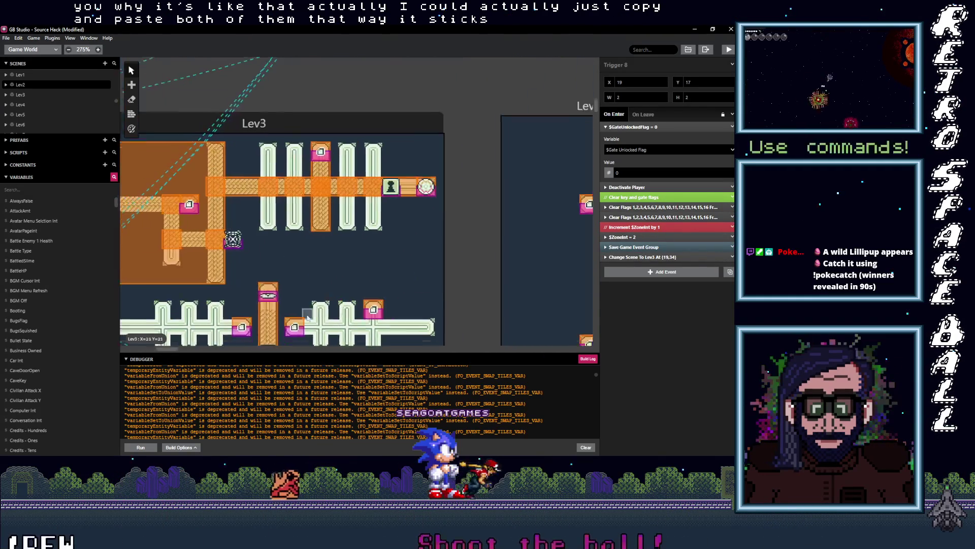
left_click(425, 192)
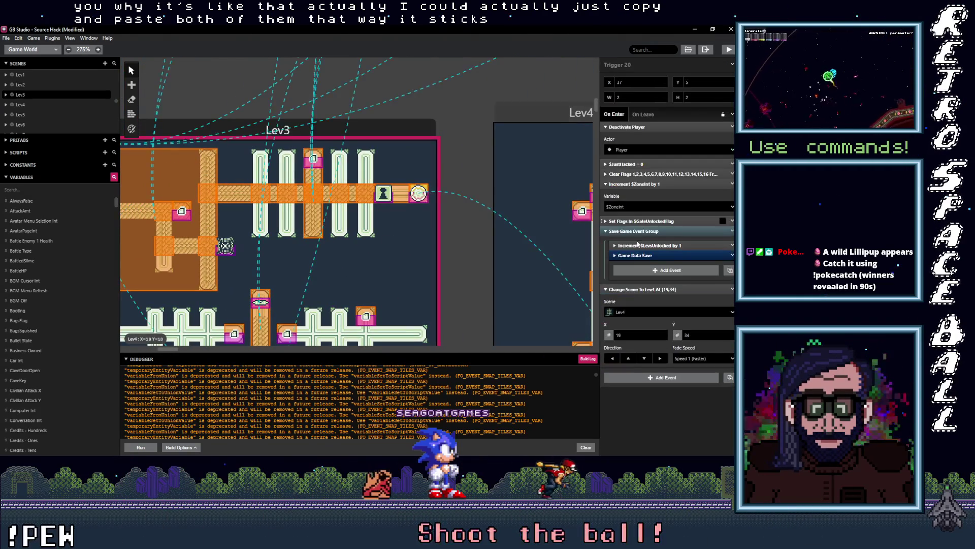
left_click(651, 233)
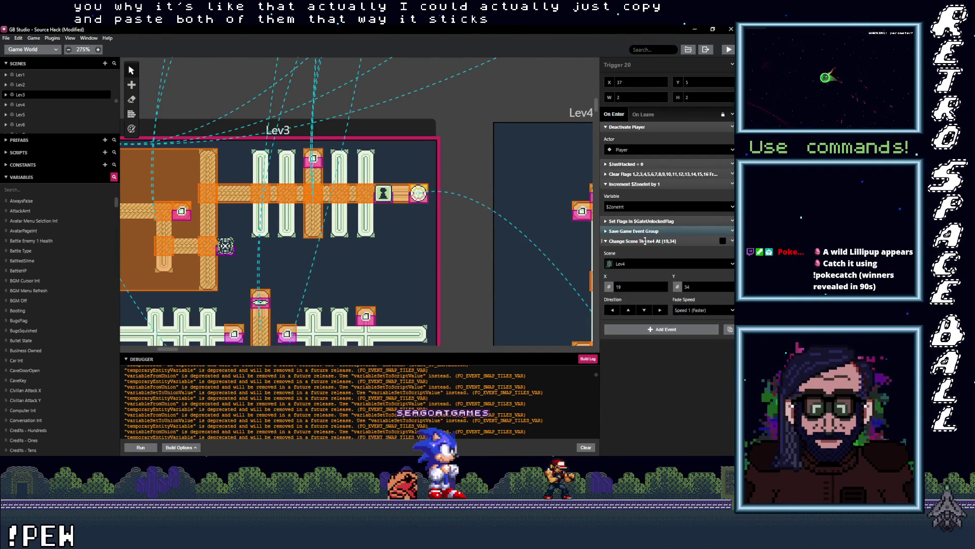
left_click(648, 241)
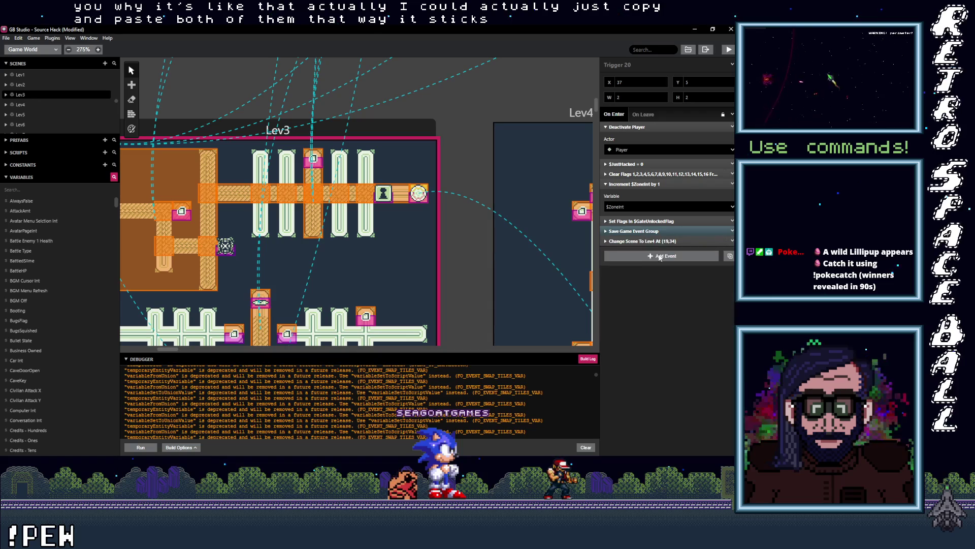
left_click(653, 221)
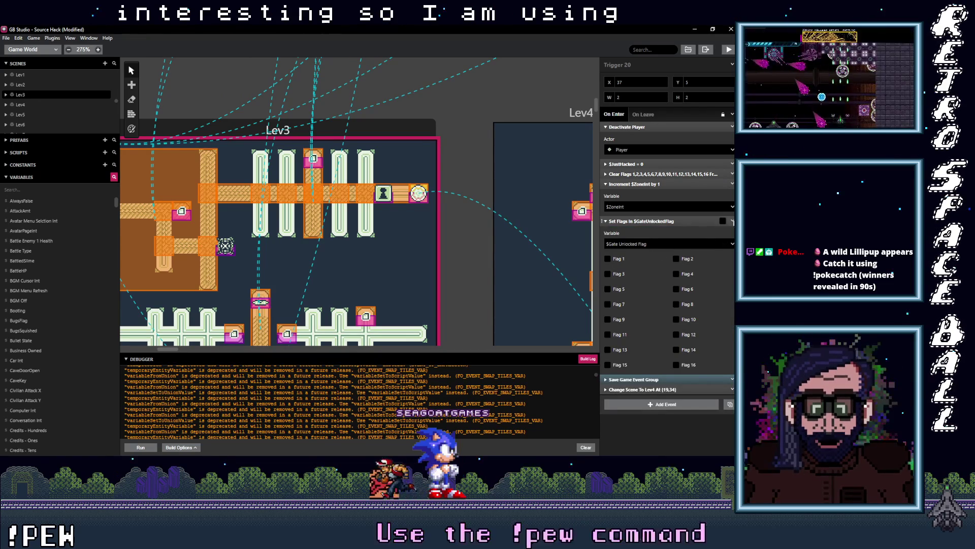
left_click(732, 220)
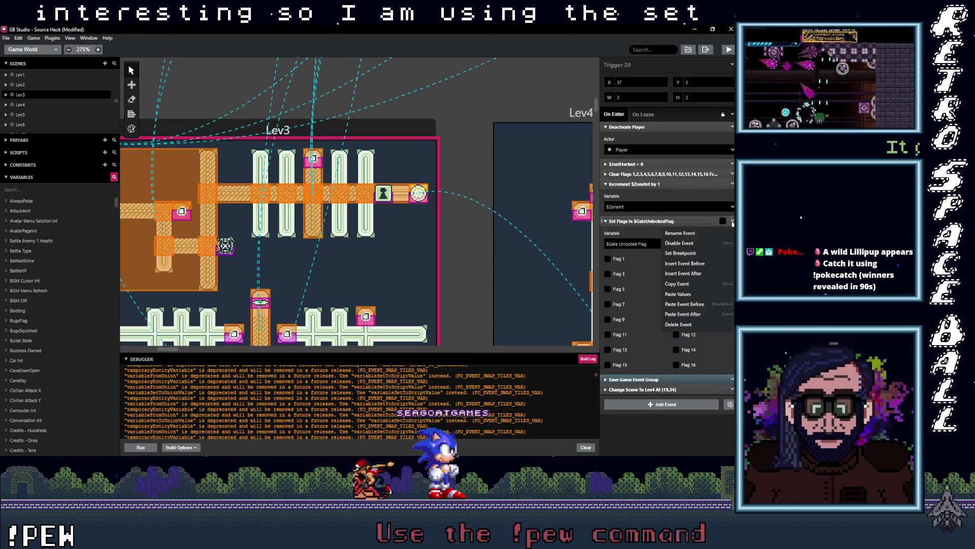
left_click(691, 324)
Paste the copied events and place Clear Flags under the key and gate comment.
left_click(646, 245)
left_click_drag(646, 244, 647, 175)
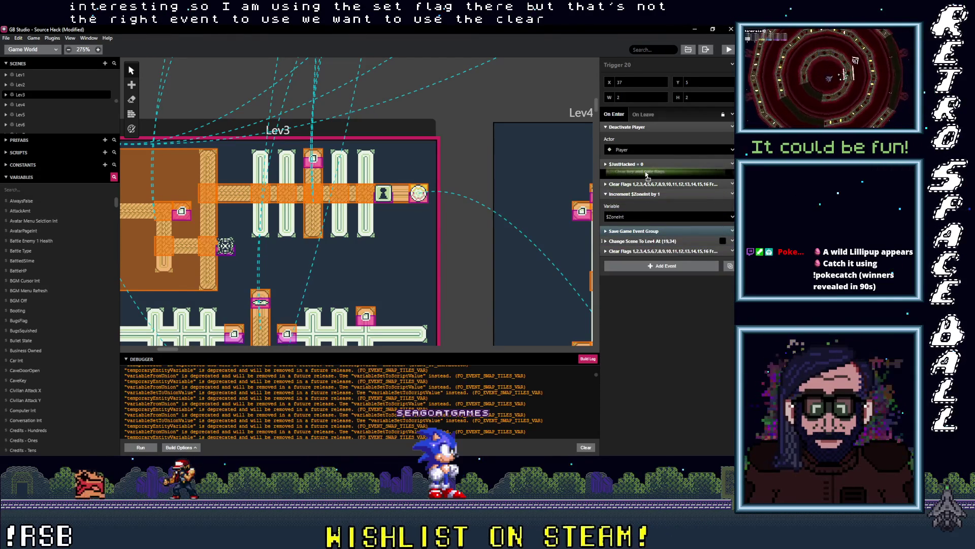
mouse_move(638, 252)
left_mouse_down()
mouse_move(643, 186)
mouse_move(638, 200)
left_mouse_up()
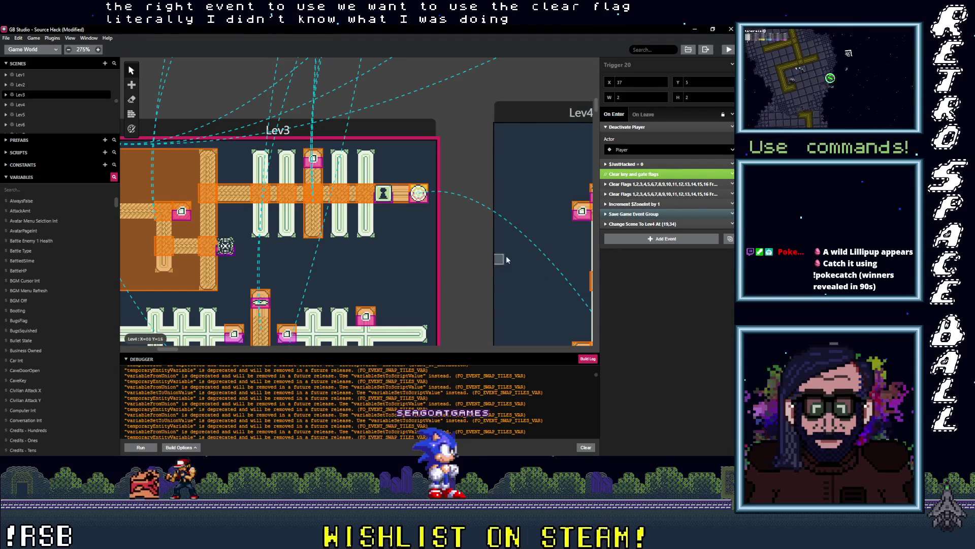
scroll(425, 257, "right", 3)
left_click(682, 185)
Paste the comment and Clear Flags events into Lev4's Trigger 15, moving the comment to the top.
left_click(682, 185)
scroll(457, 220, "right", 5)
scroll(433, 202, "down", 2)
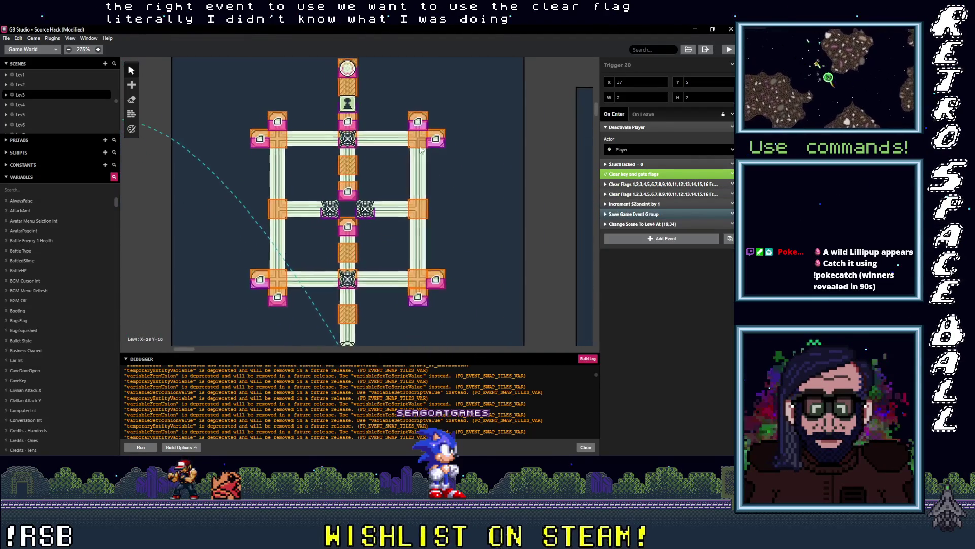
scroll(382, 117, "up", 1)
left_click(364, 97)
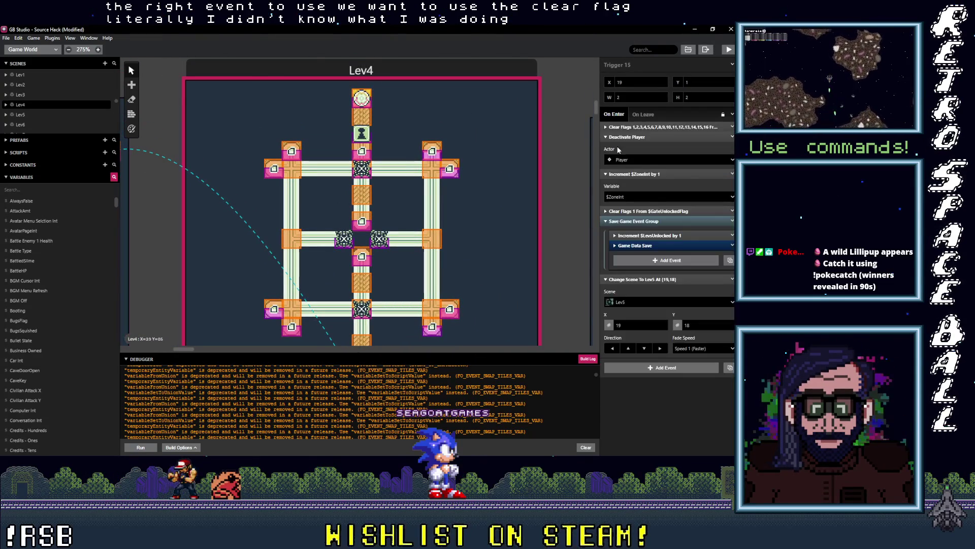
left_click(646, 175)
left_click(645, 137)
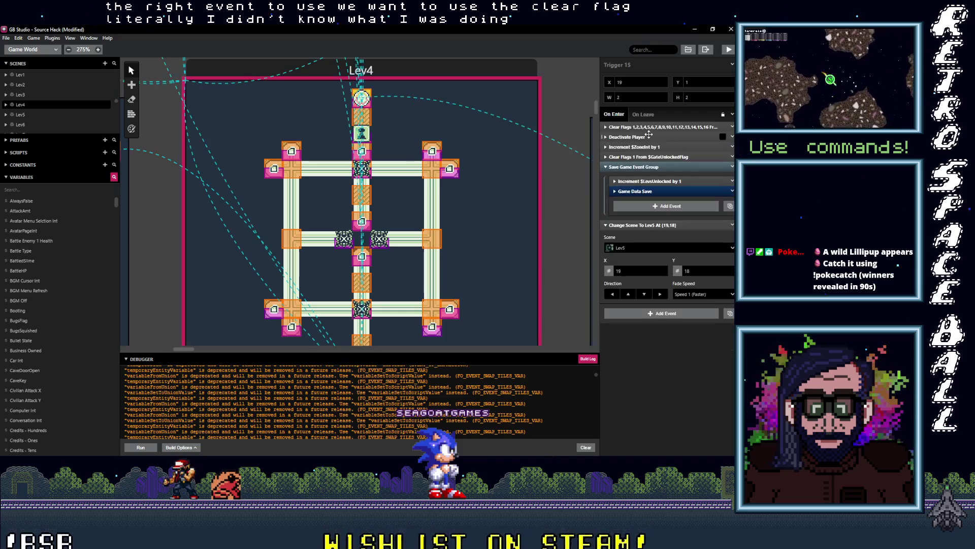
left_click(650, 167)
left_click(645, 177)
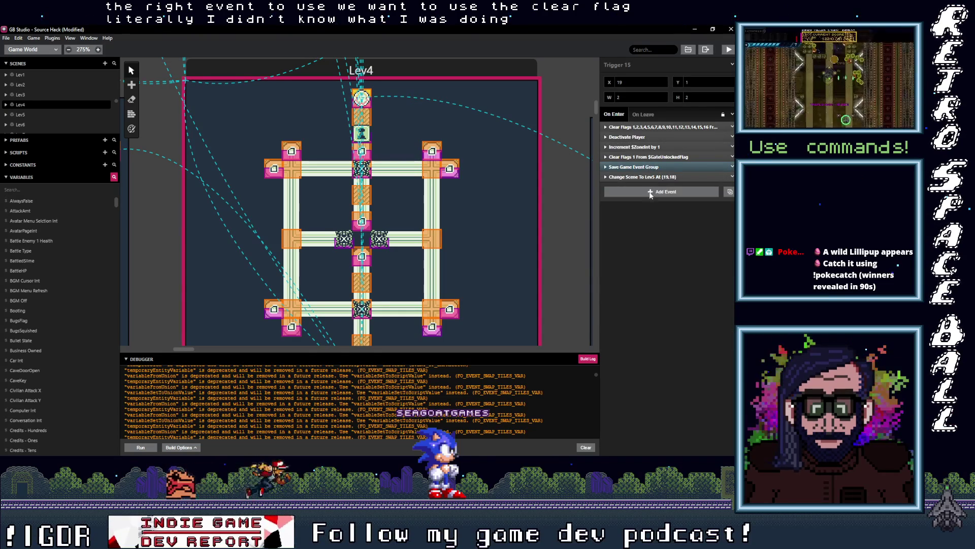
left_click(648, 192, "alt")
mouse_move(651, 187)
left_mouse_down()
mouse_move(657, 139)
mouse_move(656, 193)
mouse_move(656, 148)
mouse_move(657, 181)
mouse_move(670, 148)
left_mouse_up()
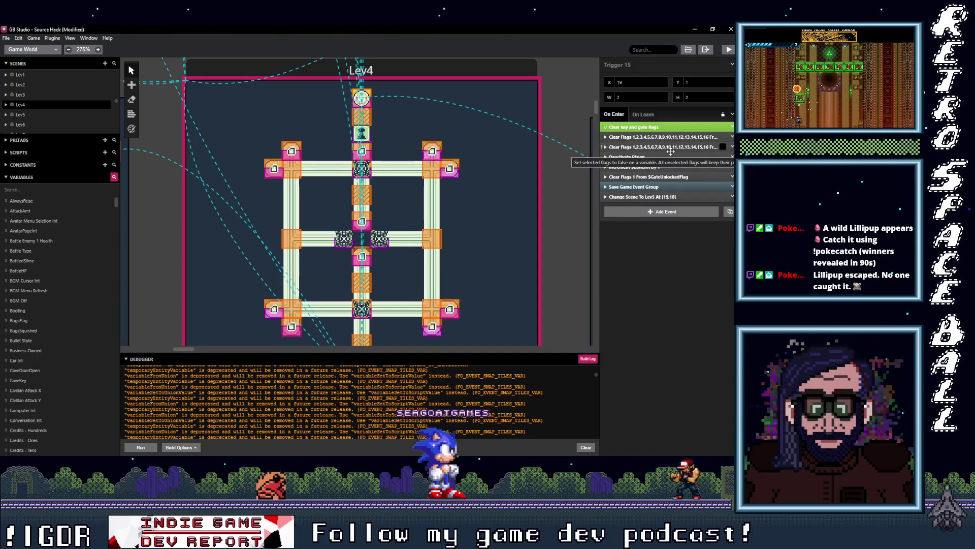
Select Lev5's Trigger 10 and collapse all its events for review.
scroll(495, 224, "right", 5)
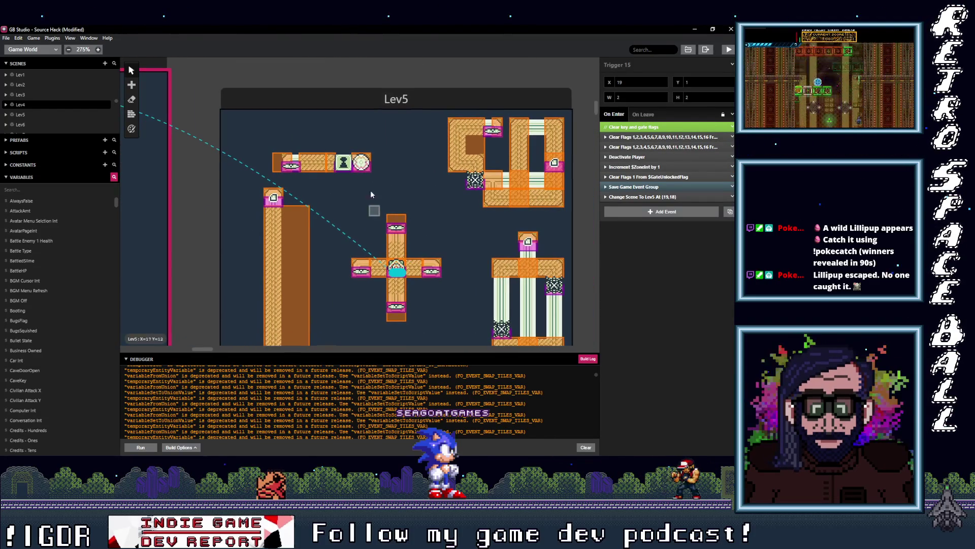
left_click(401, 163)
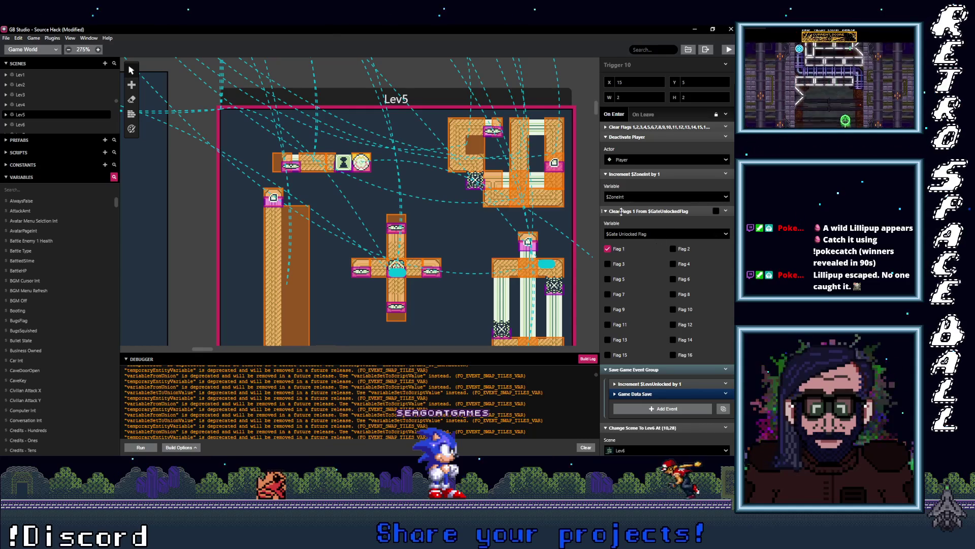
left_click(657, 211)
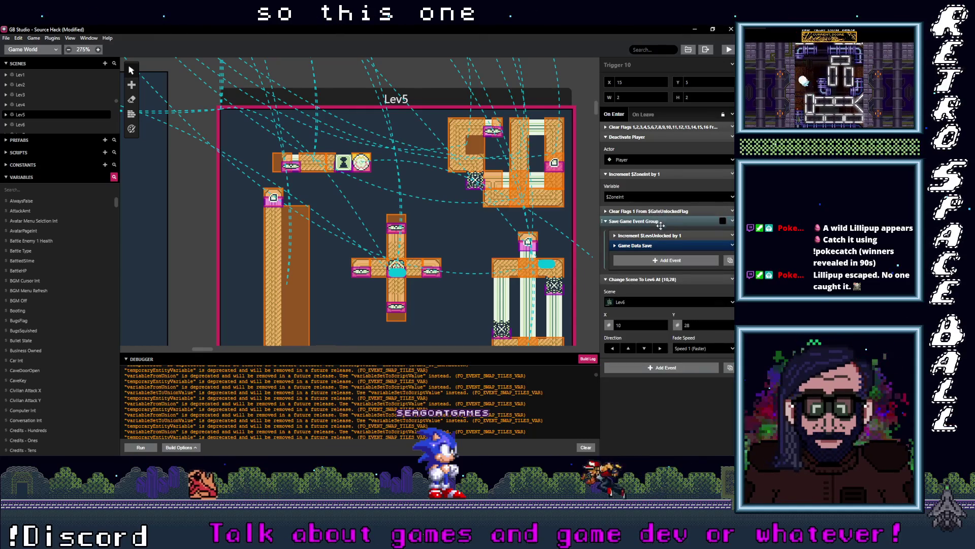
left_click(644, 279)
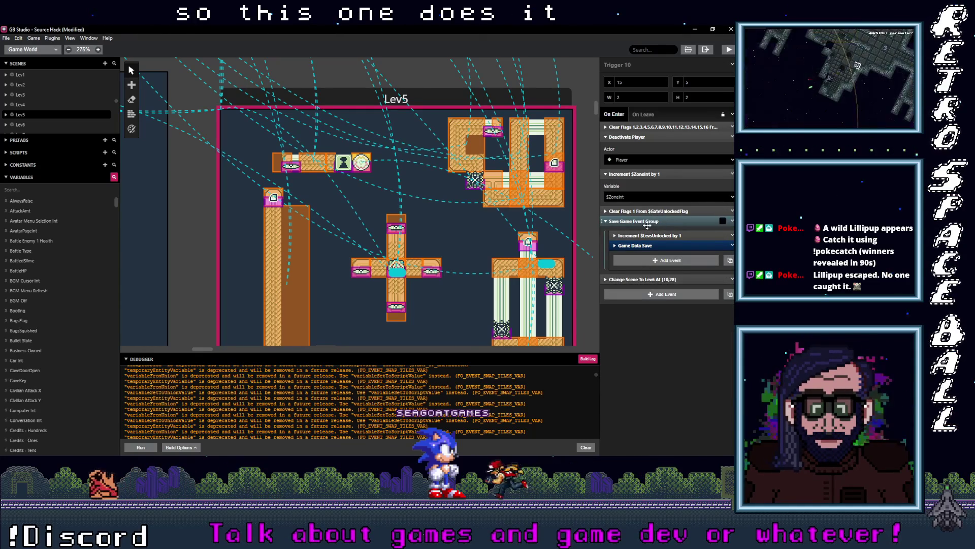
left_click(647, 221)
left_click(648, 174)
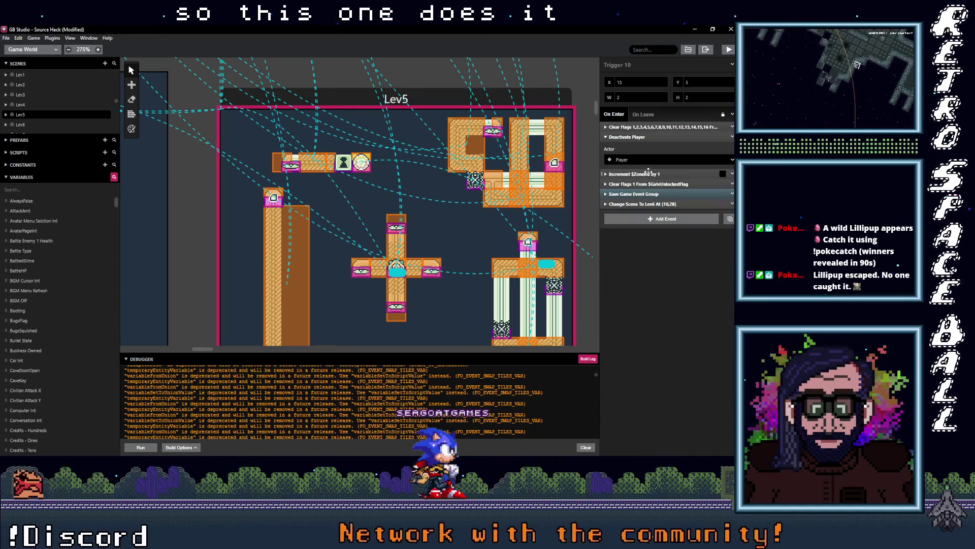
left_click(641, 136)
scroll(410, 221, "right", 6)
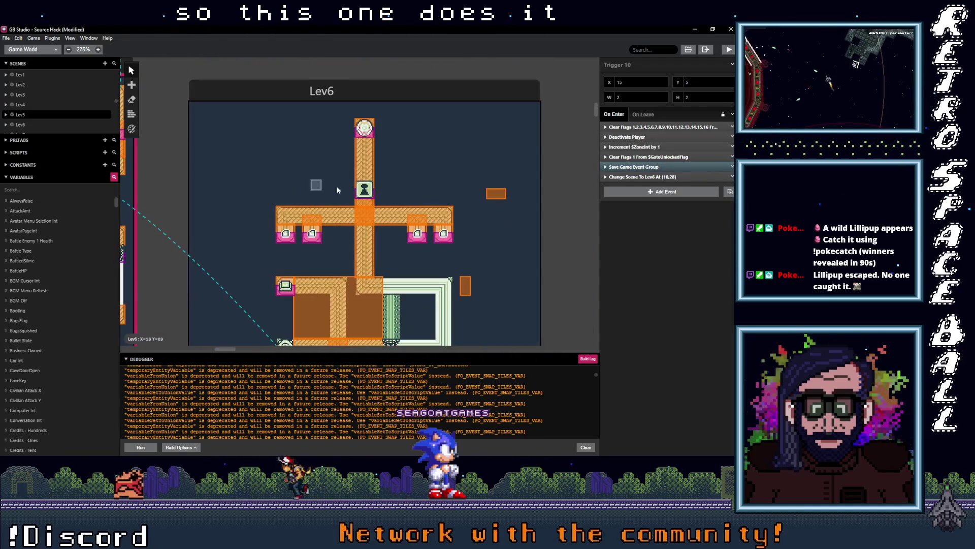
Check that Lev6's Trigger 1 already clears $GateUnlockedFlag Flag 1, collapsing its events.
left_click(431, 132)
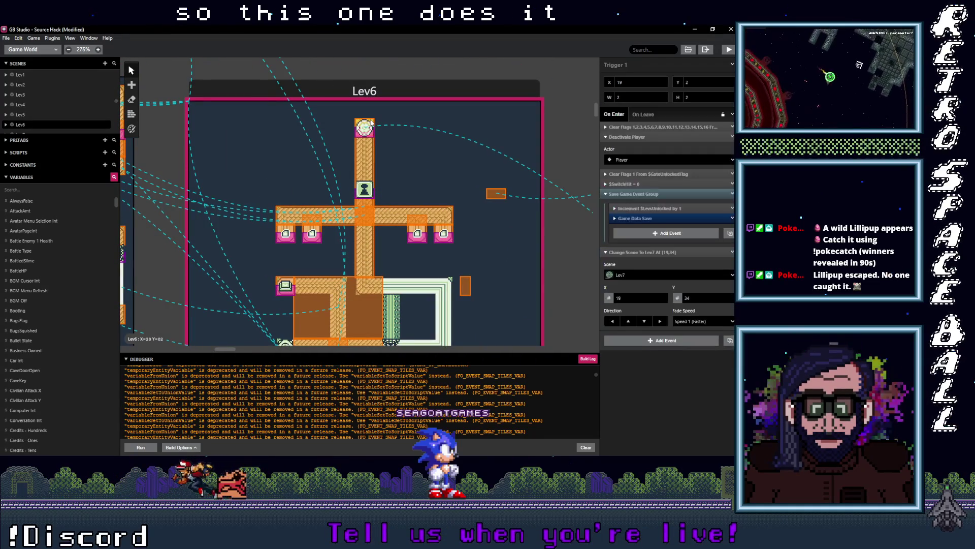
left_click(648, 174)
left_click(647, 174)
left_click(628, 195)
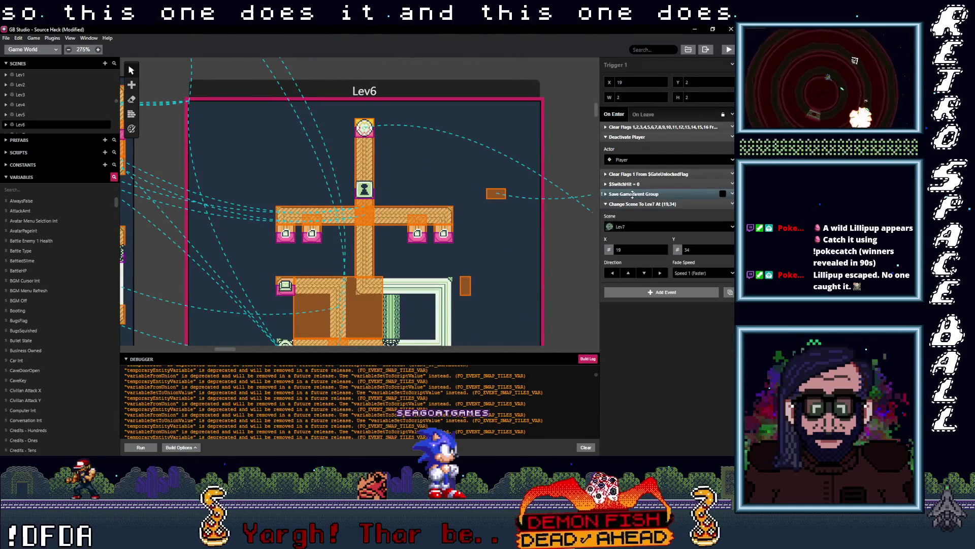
left_click(628, 200)
left_click(623, 137)
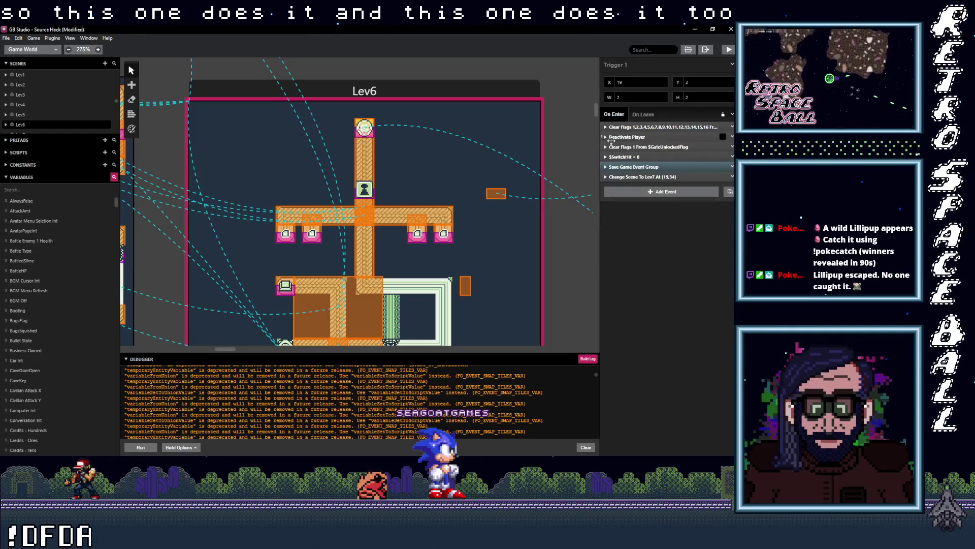
scroll(405, 166, "right", 10)
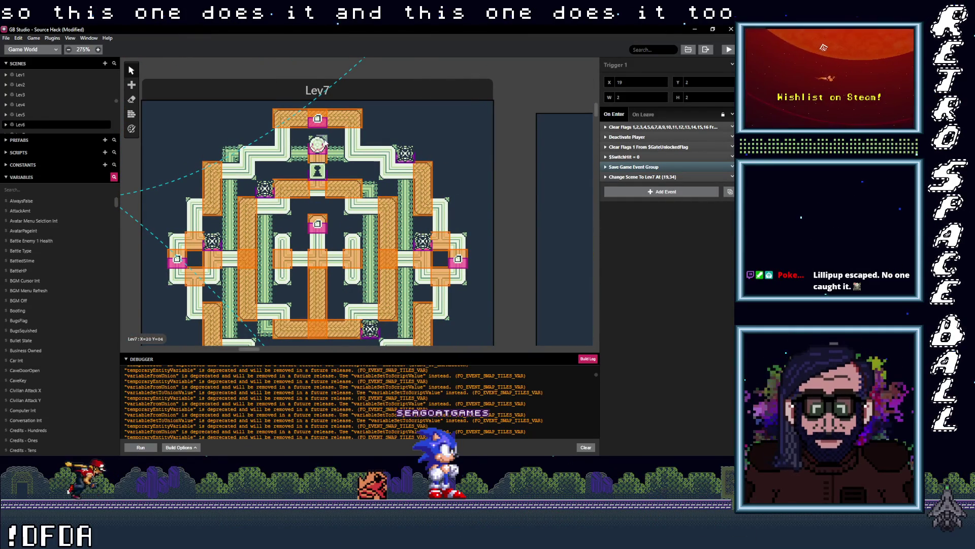
Shift Lev7's level-end trigger one tile over on the map.
left_click(321, 162)
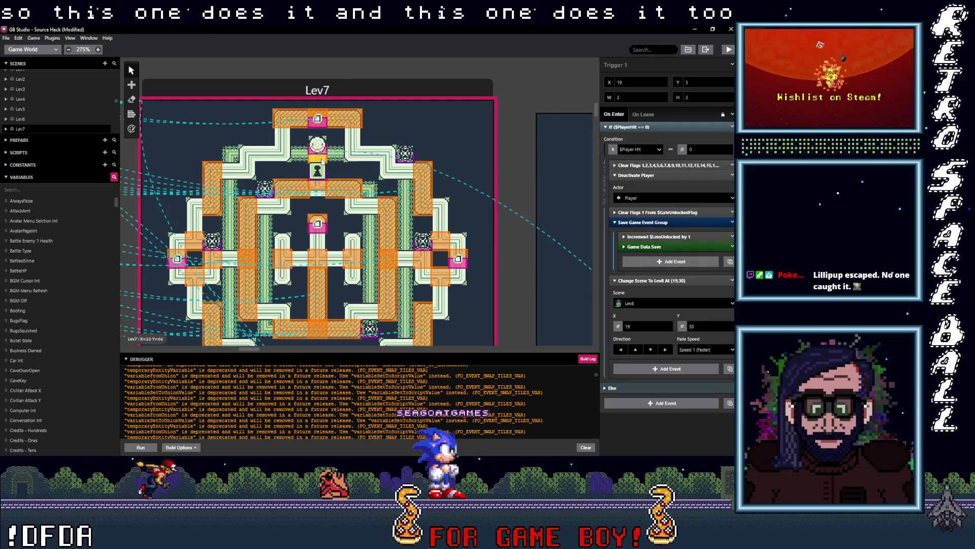
mouse_move(321, 162)
left_mouse_down()
mouse_move(332, 162)
mouse_move(321, 152)
left_mouse_up()
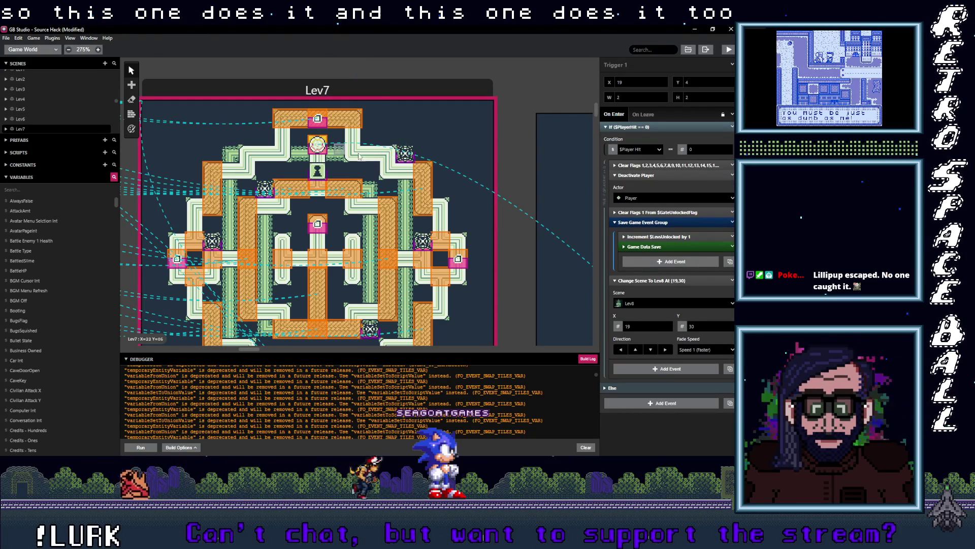
scroll(386, 178, "right", 2)
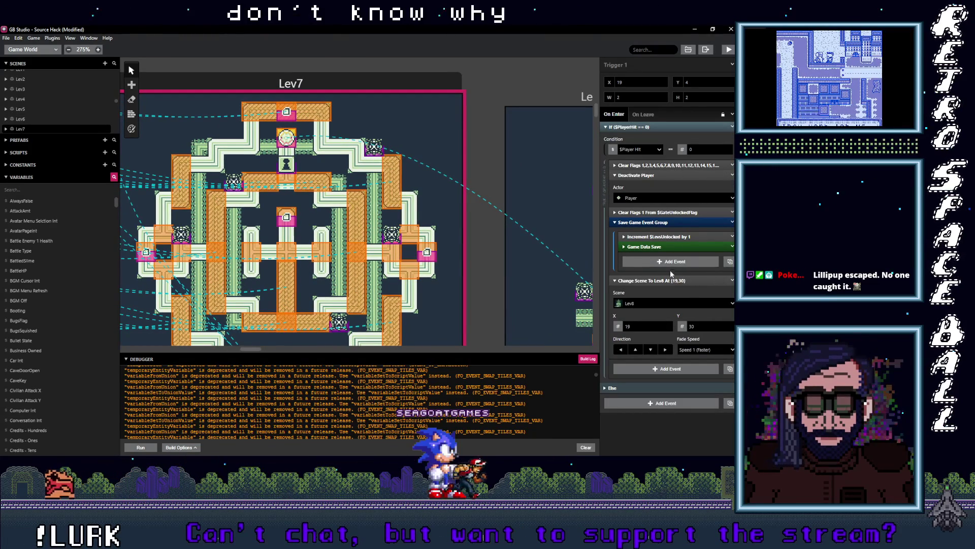
scroll(379, 214, "right", 10)
scroll(379, 215, "right", 3)
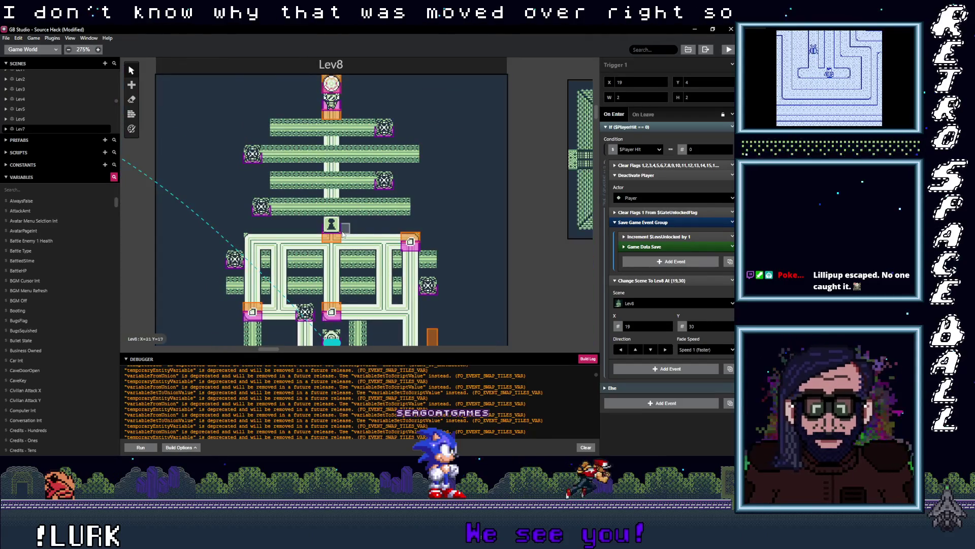
Select Lev8's Trigger 1, which clears $GateUnlockedFlag before changing scene to Logo.
left_click(339, 83)
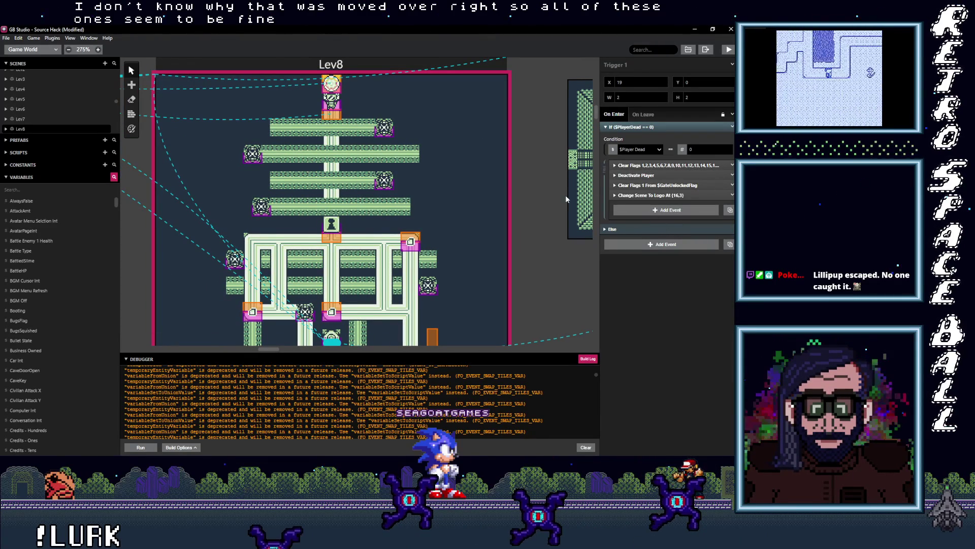
scroll(395, 227, "right", 8)
scroll(380, 244, "left", 10)
scroll(381, 245, "left", 15)
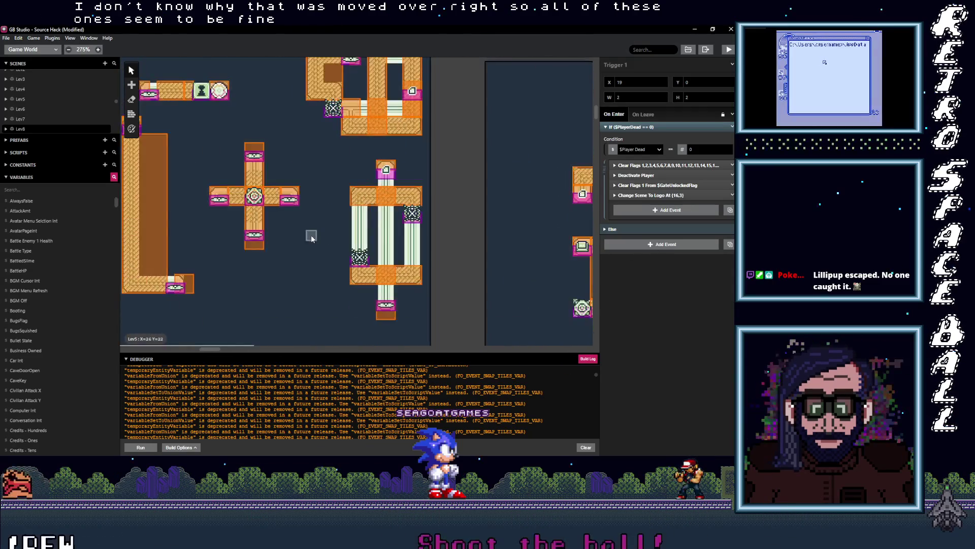
Inspect the Gate actors in the Lev1, Lev2 and Lev3 scenes.
scroll(310, 237, "left", 5)
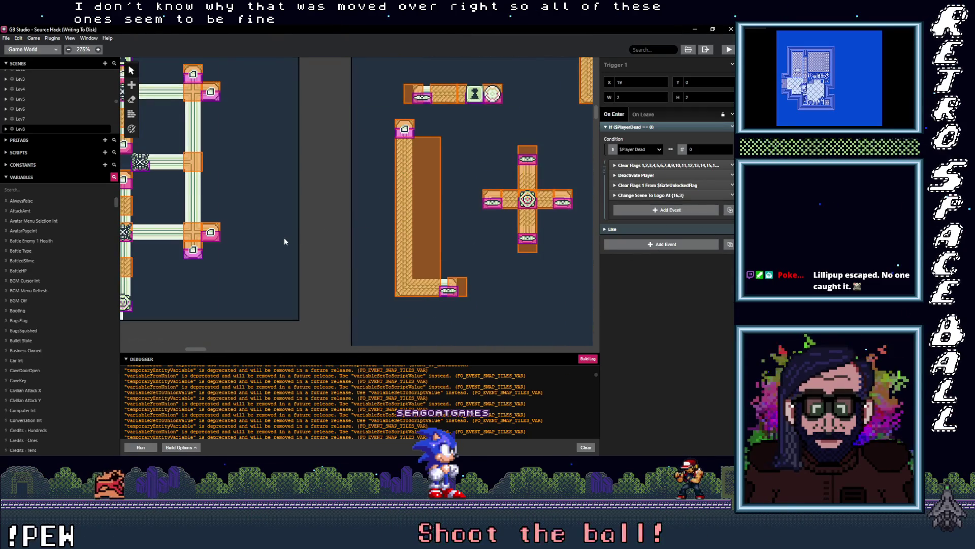
scroll(284, 237, "left", 10)
scroll(290, 205, "left", 5)
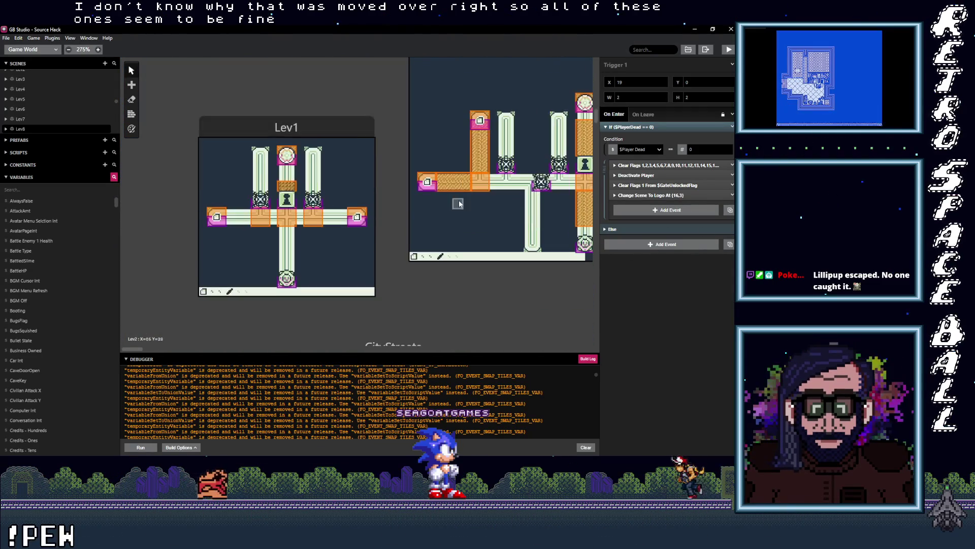
left_click(291, 205)
scroll(305, 193, "right", 10)
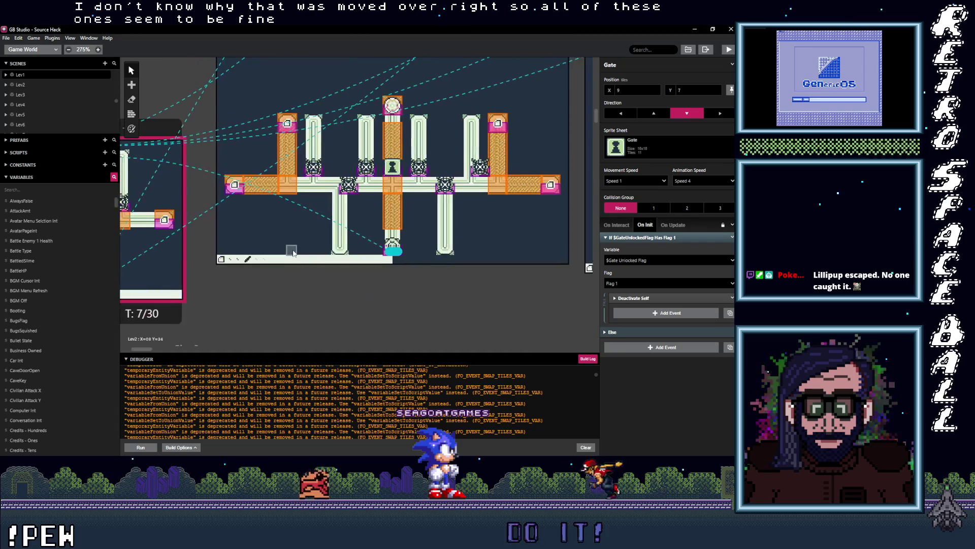
left_click(328, 177)
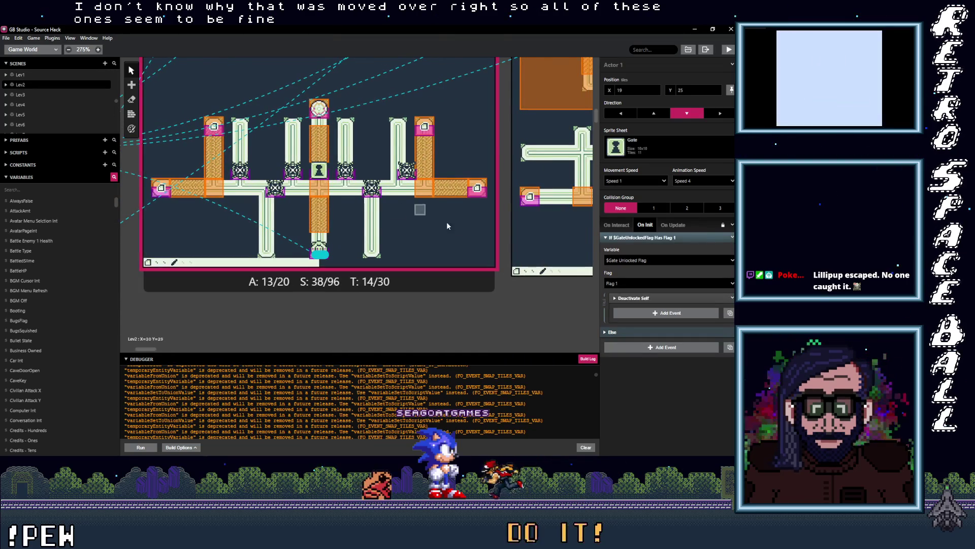
scroll(406, 182, "right", 5)
left_click(484, 187)
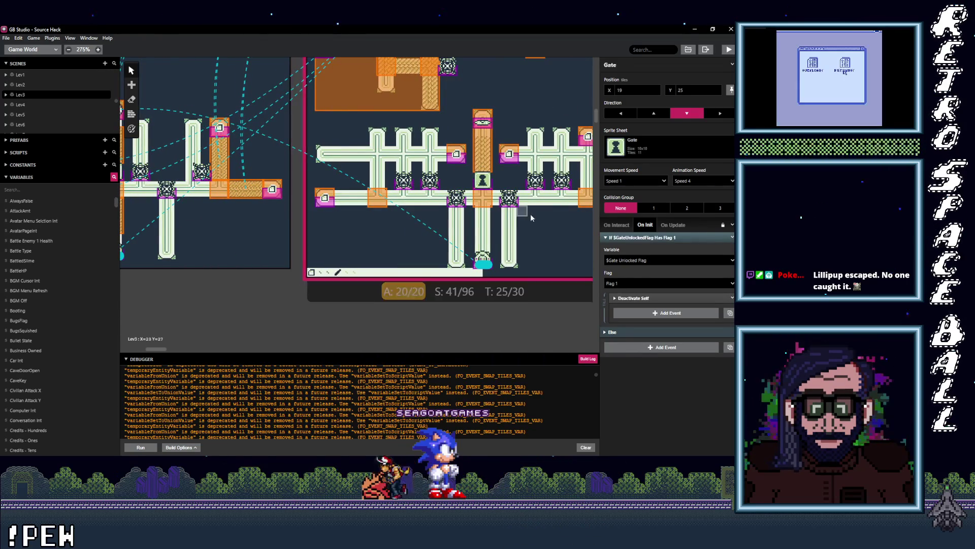
Show the Lev3 scene's settings with its On Init avatar-select script.
scroll(305, 203, "right", 5)
scroll(286, 247, "right", 7)
scroll(286, 246, "up", 10)
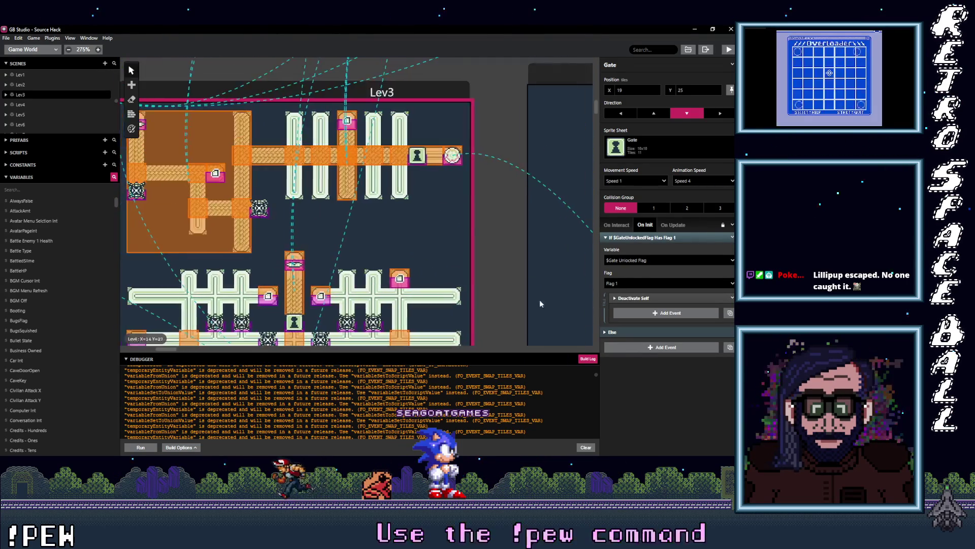
left_click(418, 148)
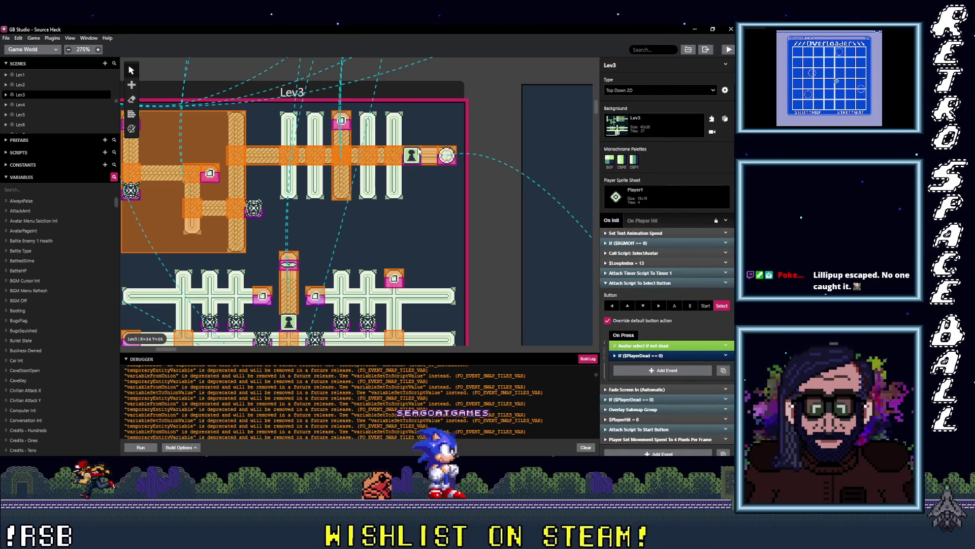
Move Gate2 up into Trigger 24's long strip in Lev3.
left_click(418, 148)
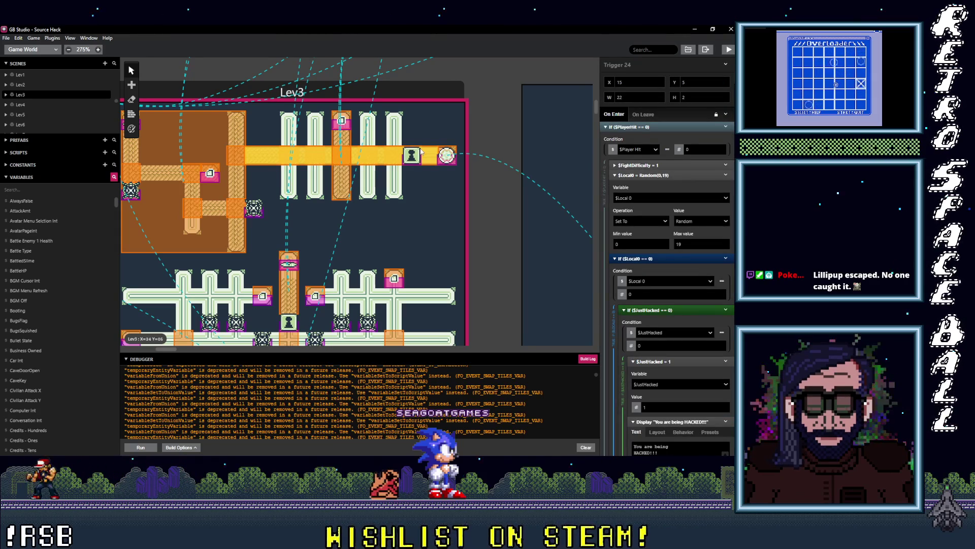
left_click(415, 164)
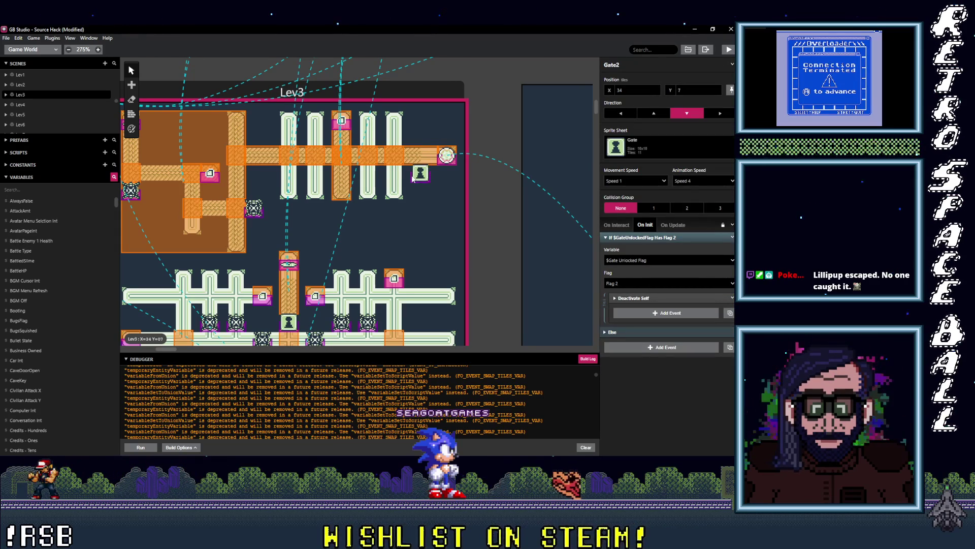
left_click(408, 155)
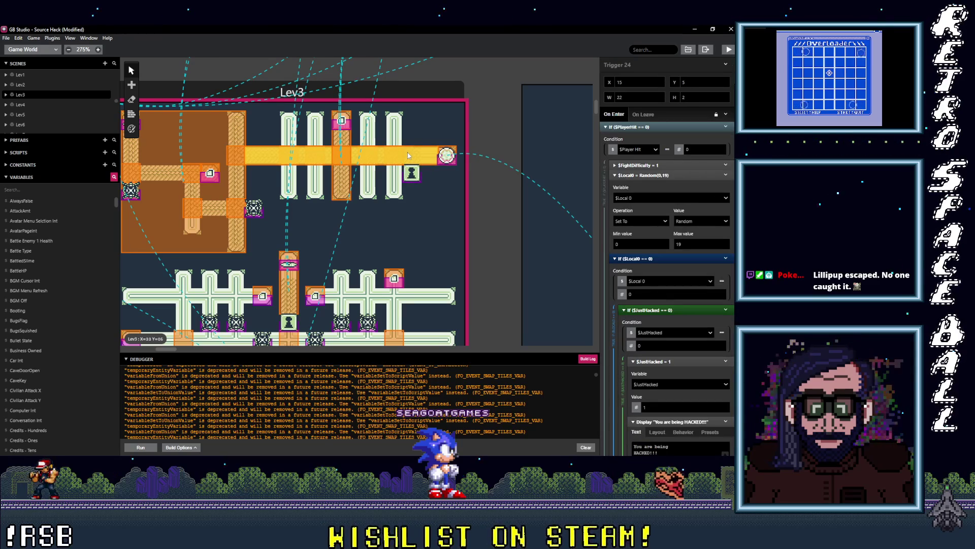
left_click_drag(413, 176, 409, 162)
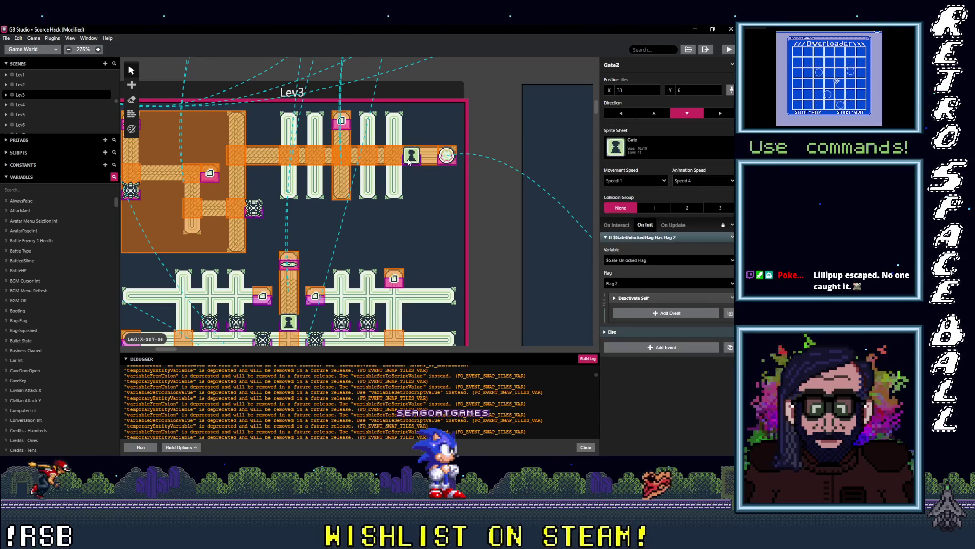
Check the trigger events and move Trigger 24 down, then back to row 5.
left_click(454, 152)
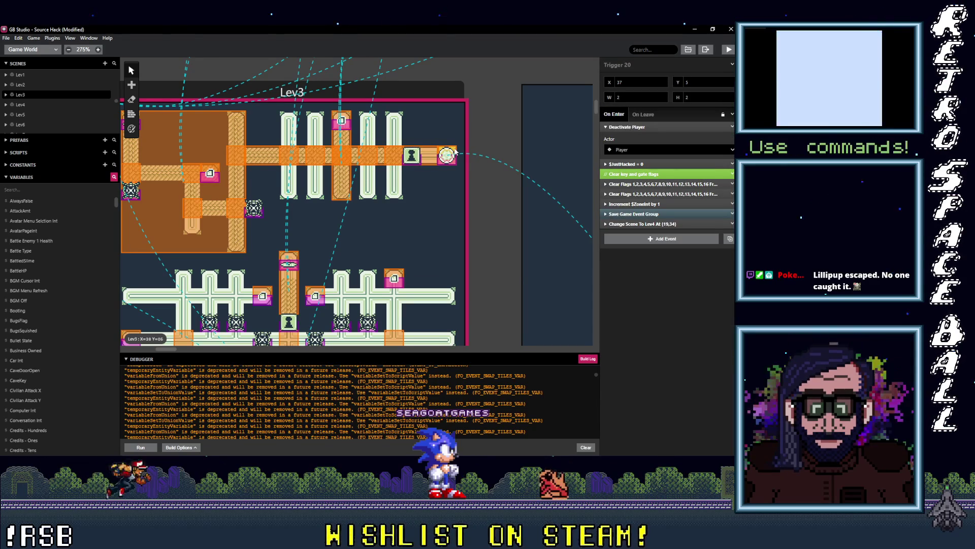
left_click_drag(382, 161, 378, 170)
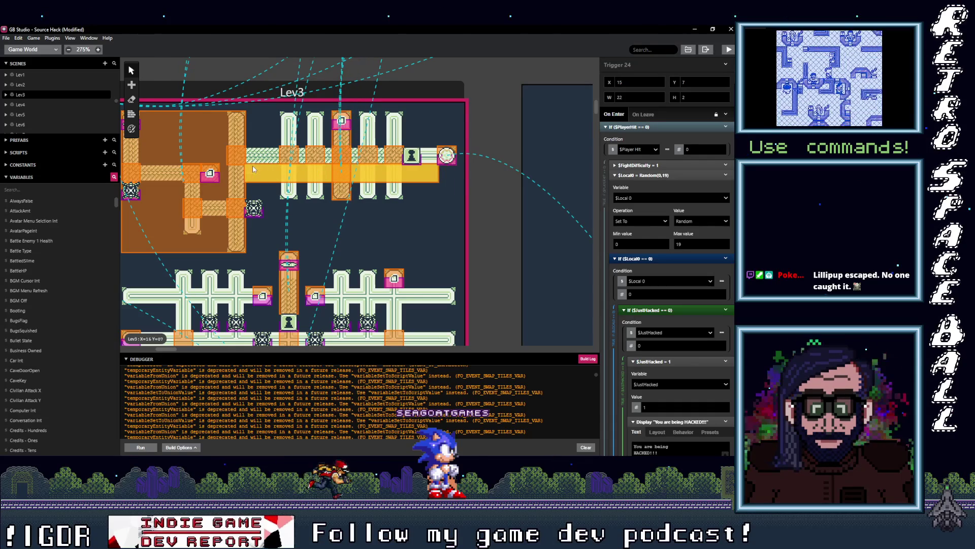
left_click(391, 153)
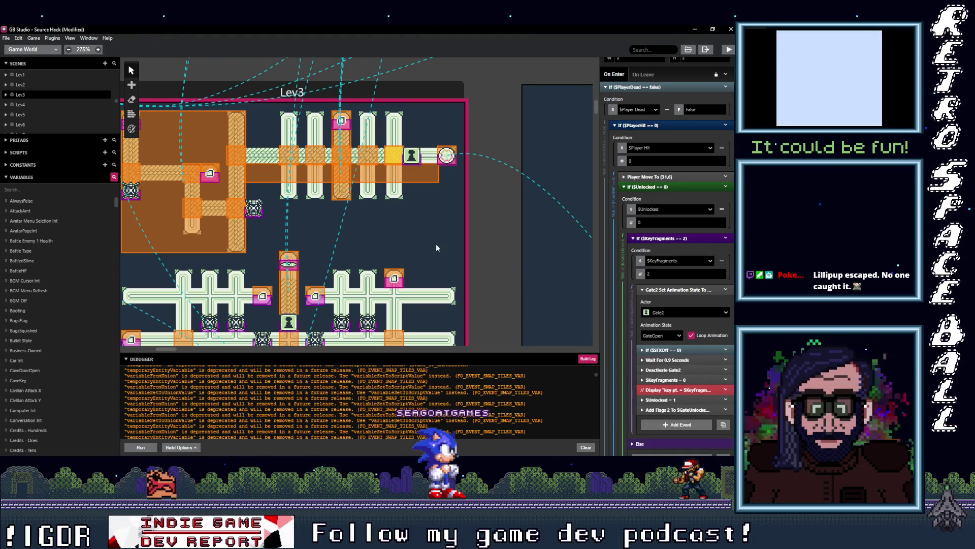
left_click(249, 163)
left_click_drag(248, 164, 249, 155)
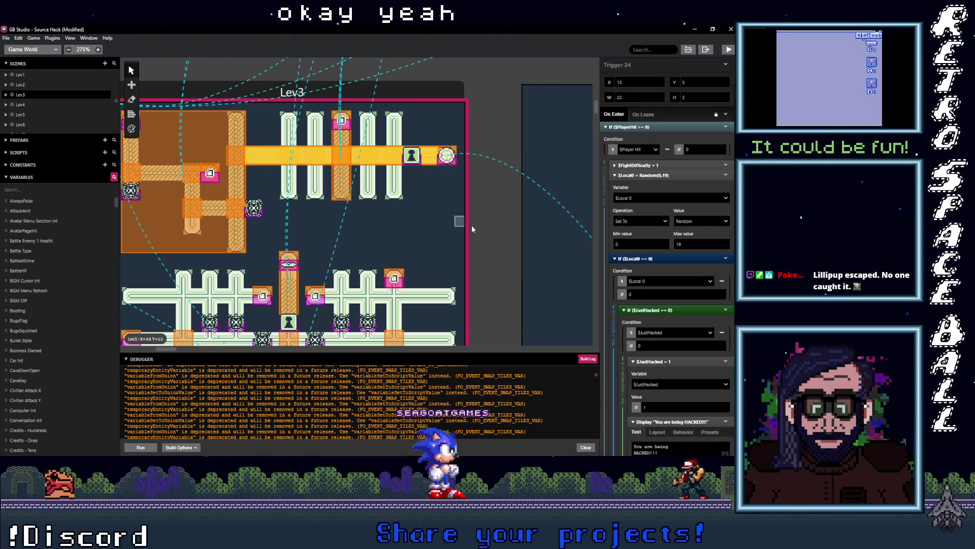
Select the Lev4 scene and save the project with Ctrl+S.
scroll(461, 227, "right", 10)
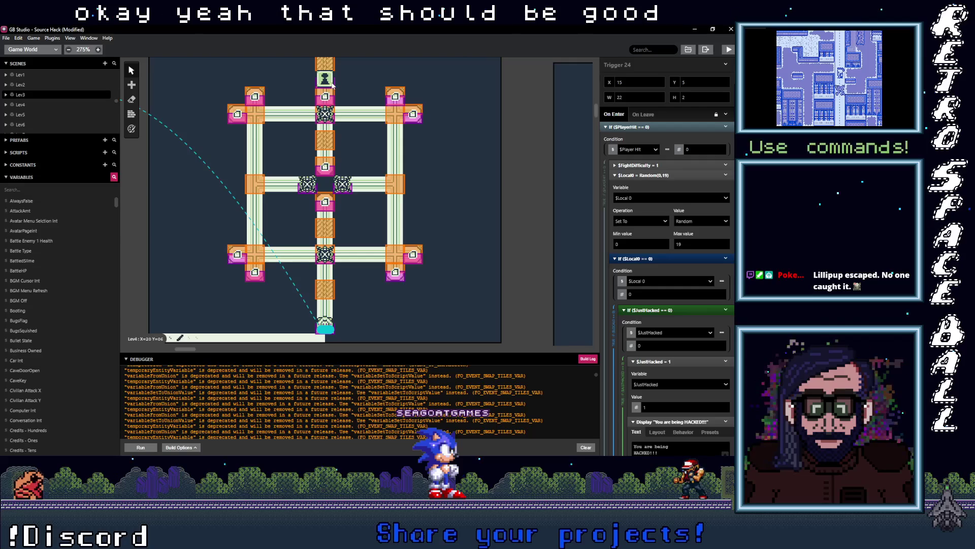
left_click(412, 313)
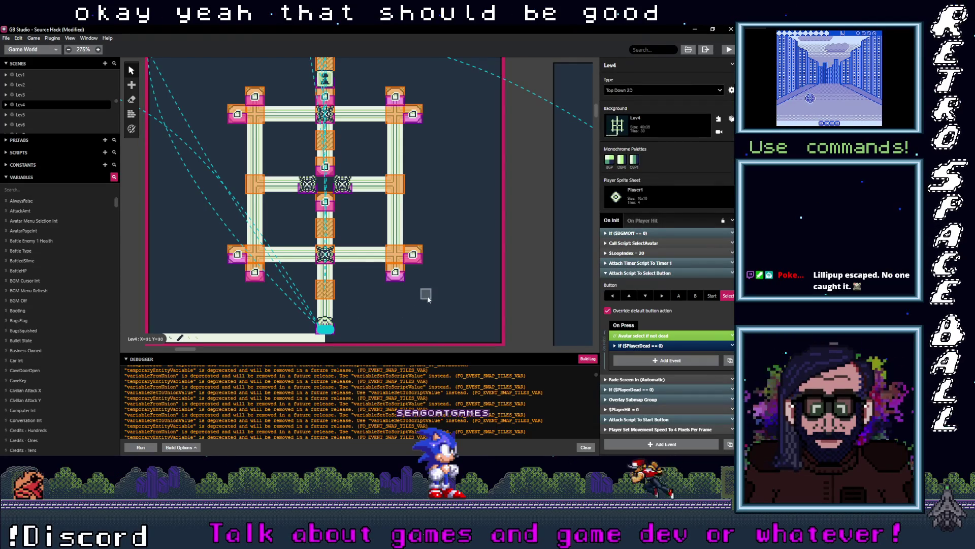
key("ctrl+s")
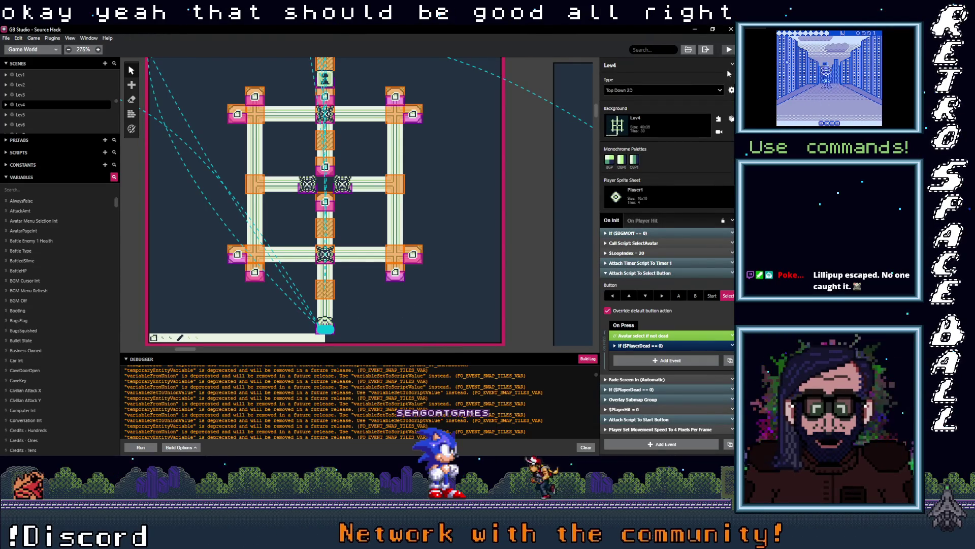
Build and run the Source Hack game from the toolbar's Play button.
left_click(729, 49)
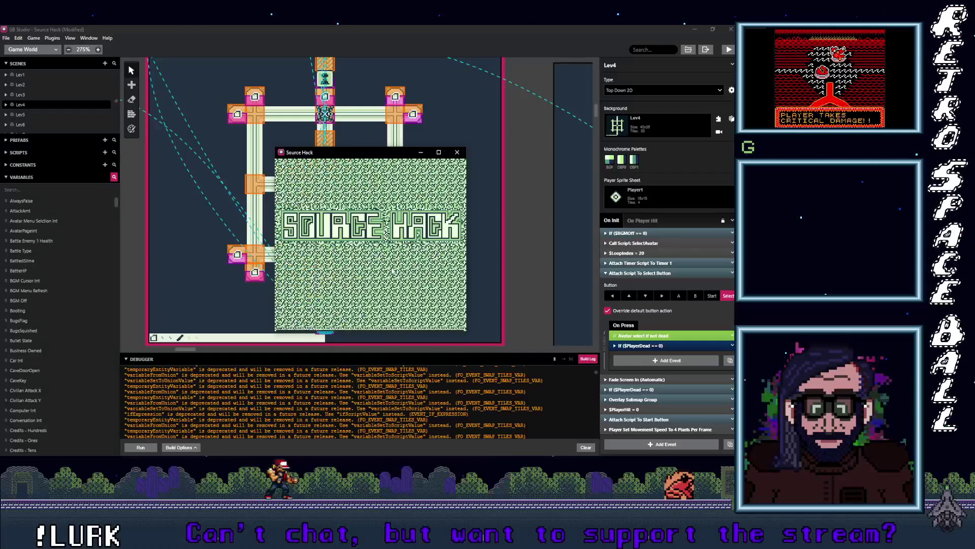
Start a new game and advance through the intro story text.
key("z")
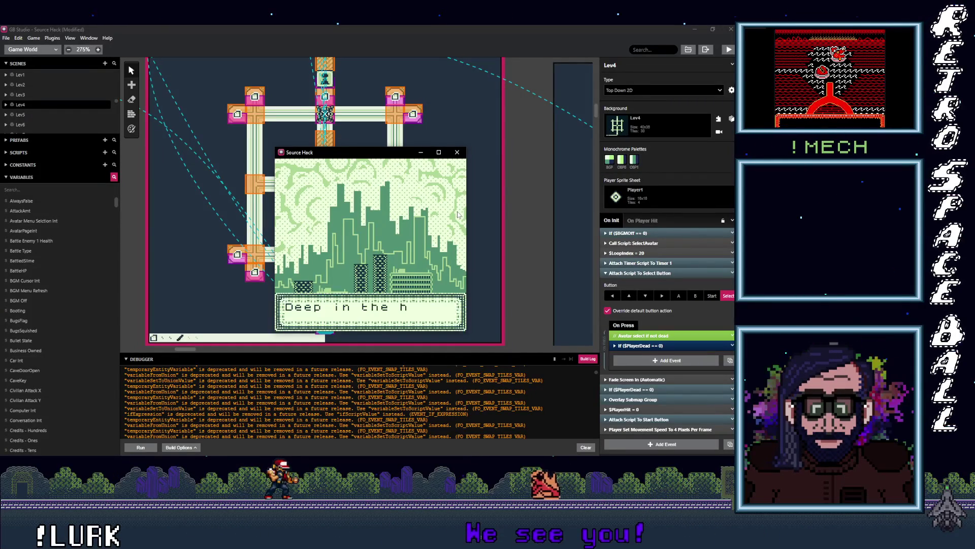
key("z")
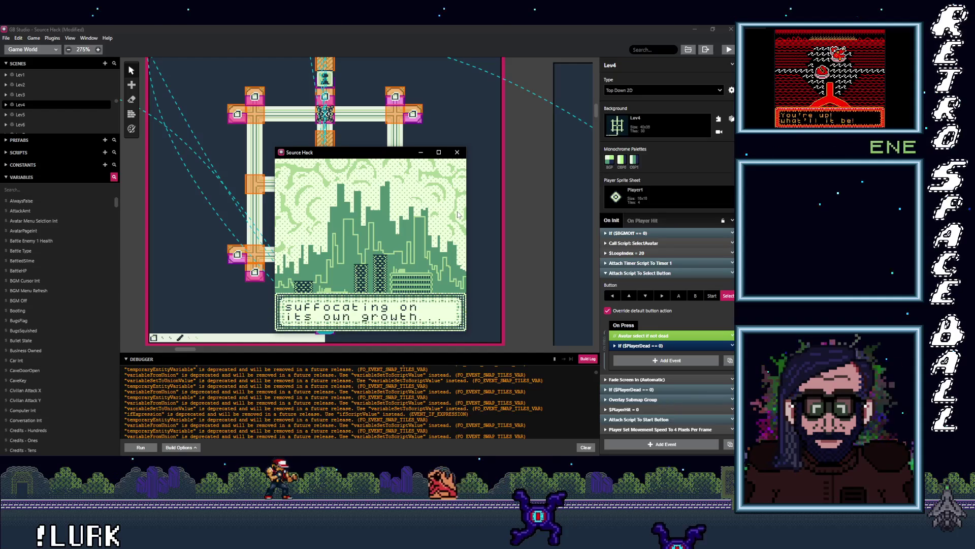
key("z")
key("z")
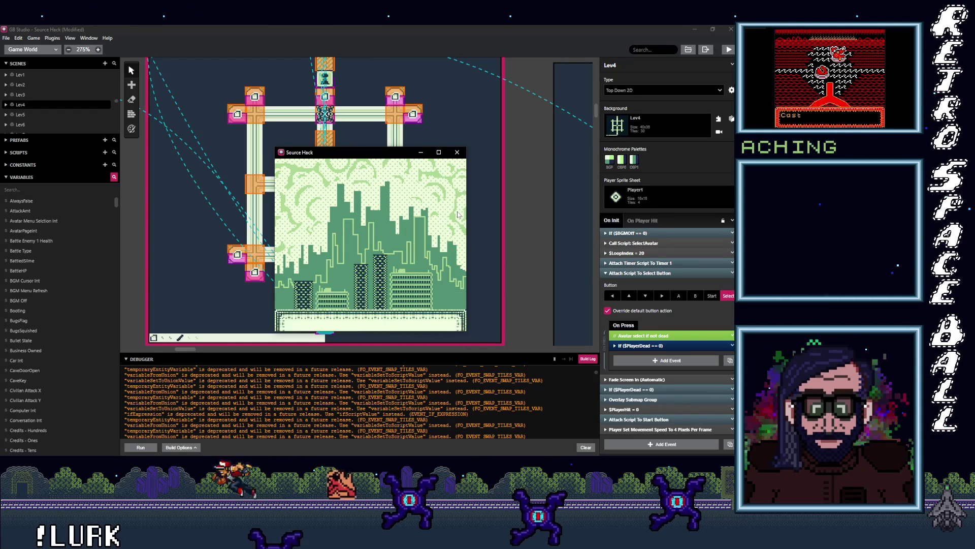
key("z")
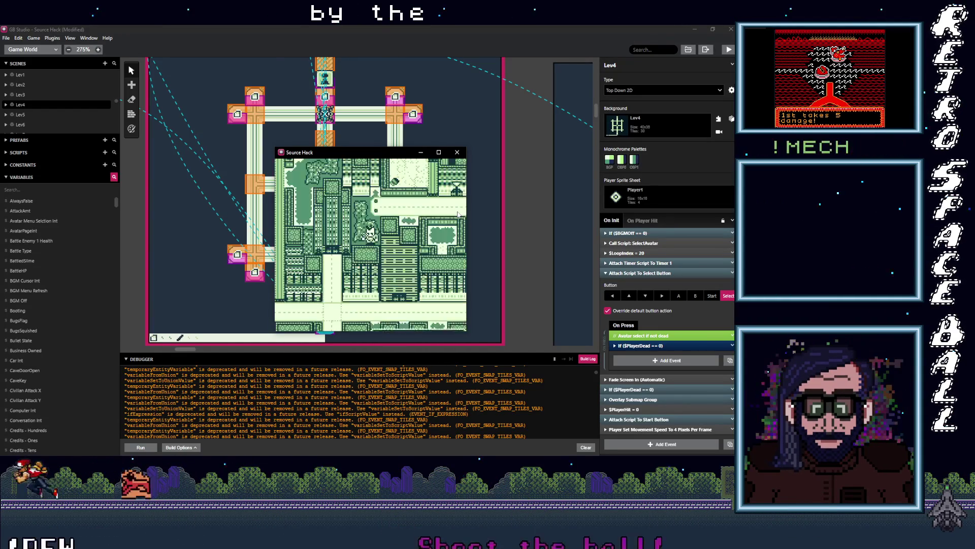
Look at the audio settings from the pause menu and return to the map.
key("Return")
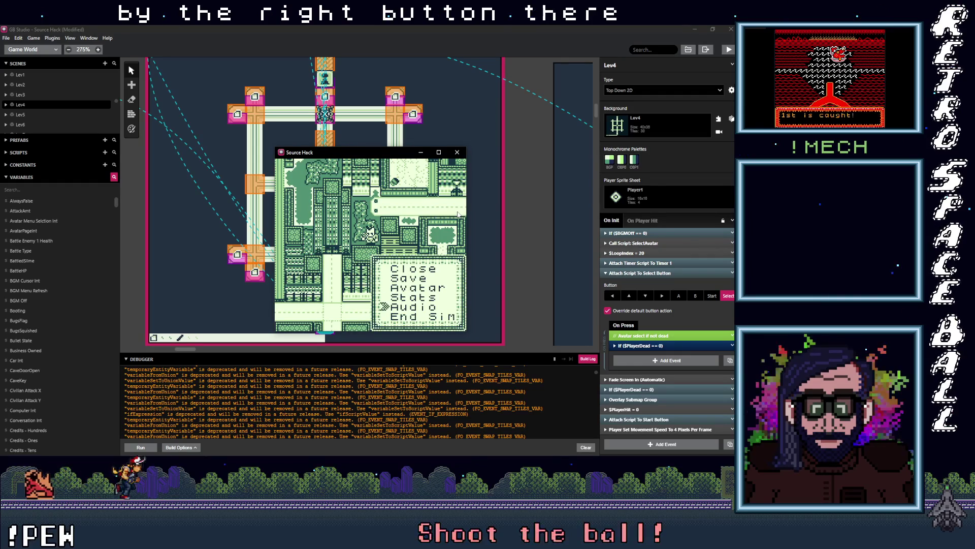
key("z")
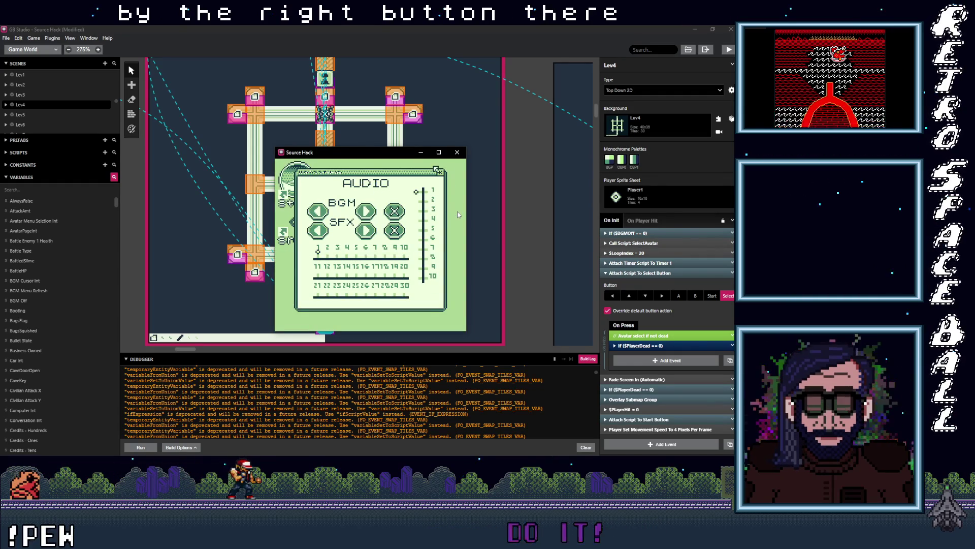
key("x")
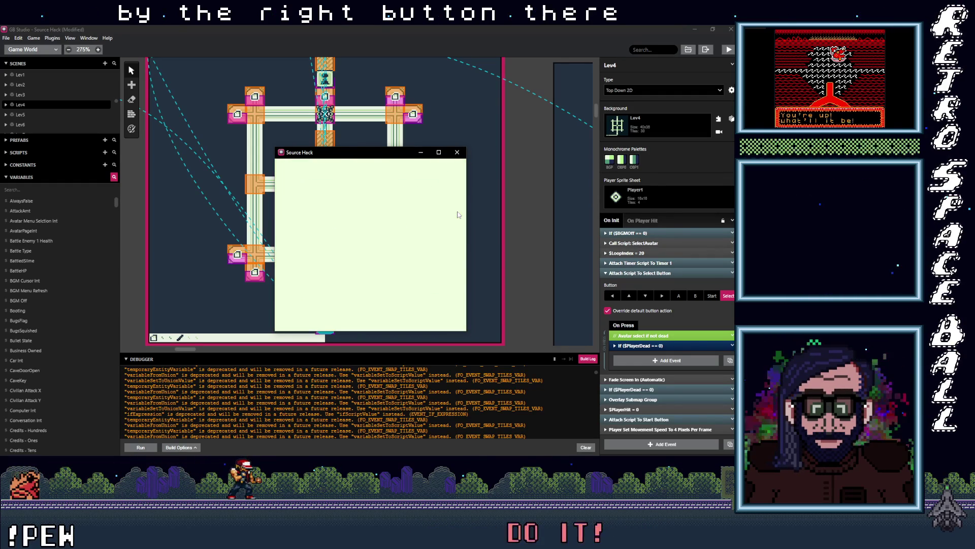
End the simulation, boot again from the title screen, and enlarge the game window.
key("Return")
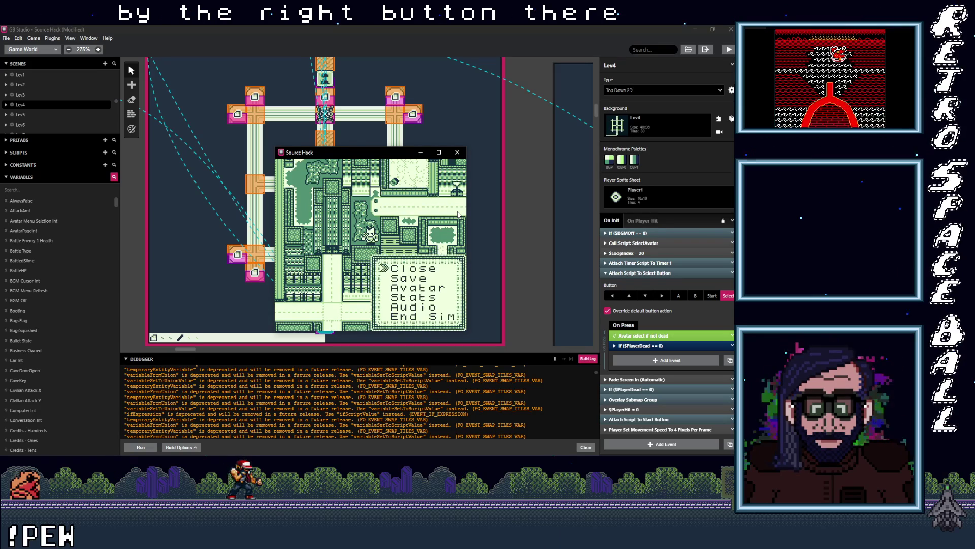
key("Down")
key("z")
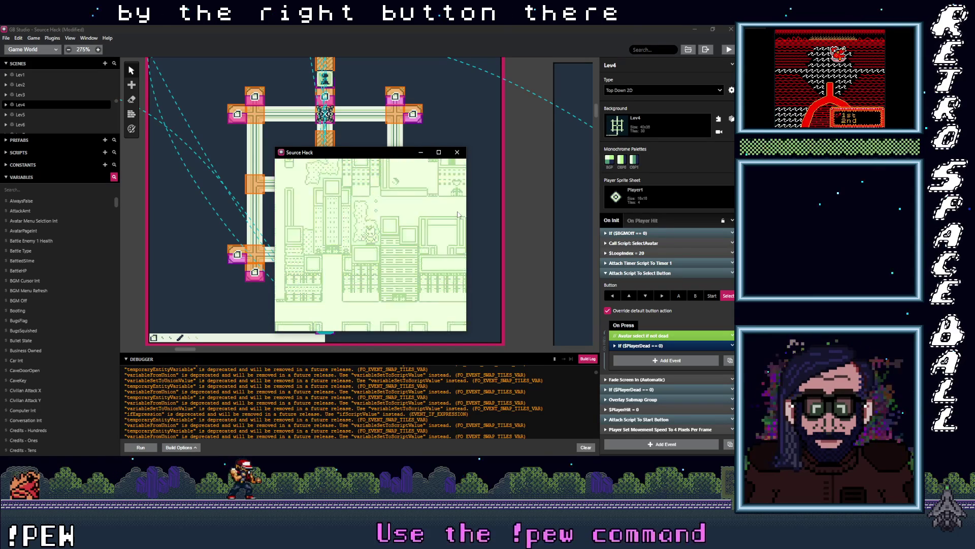
key("Return")
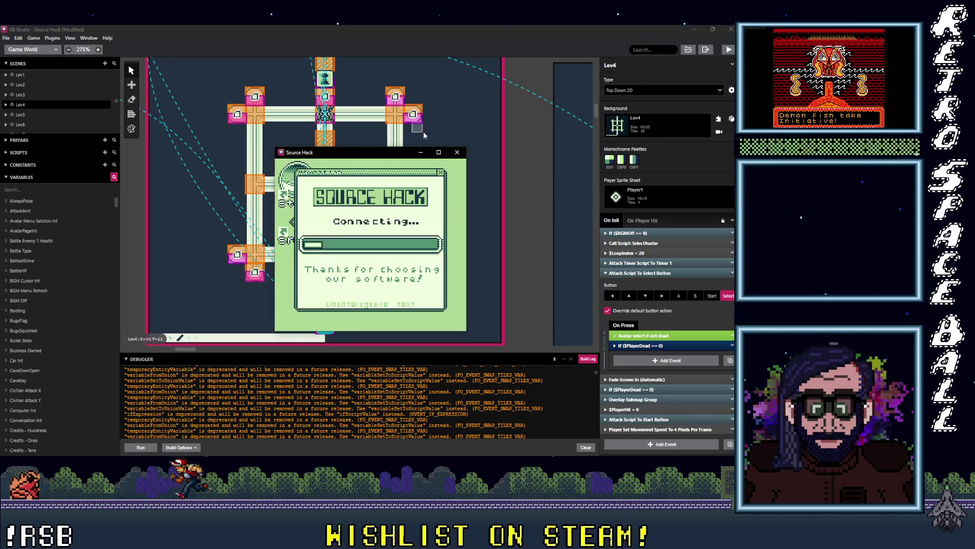
left_click(437, 154)
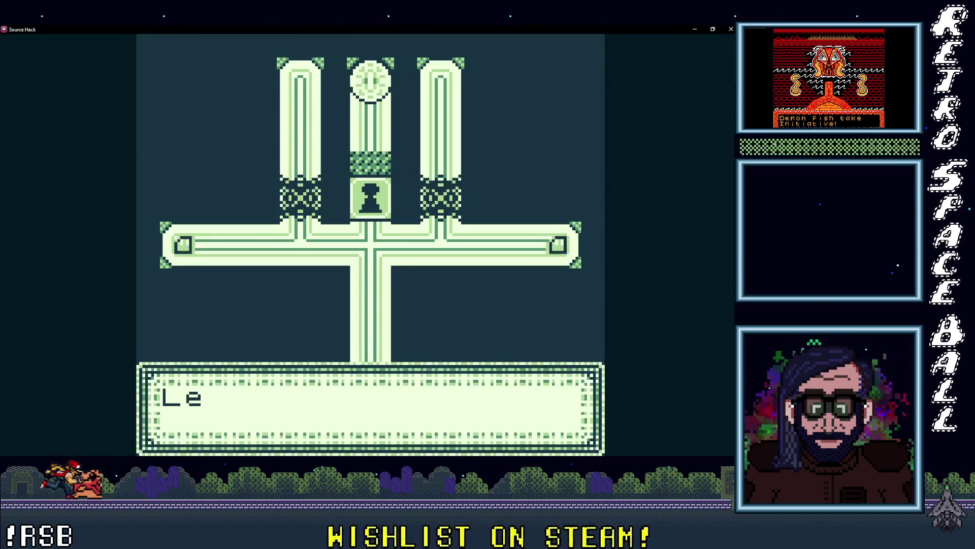
Clear the first hack level by reaching the lock and dismissing the hacked message.
key("Return")
key("Right")
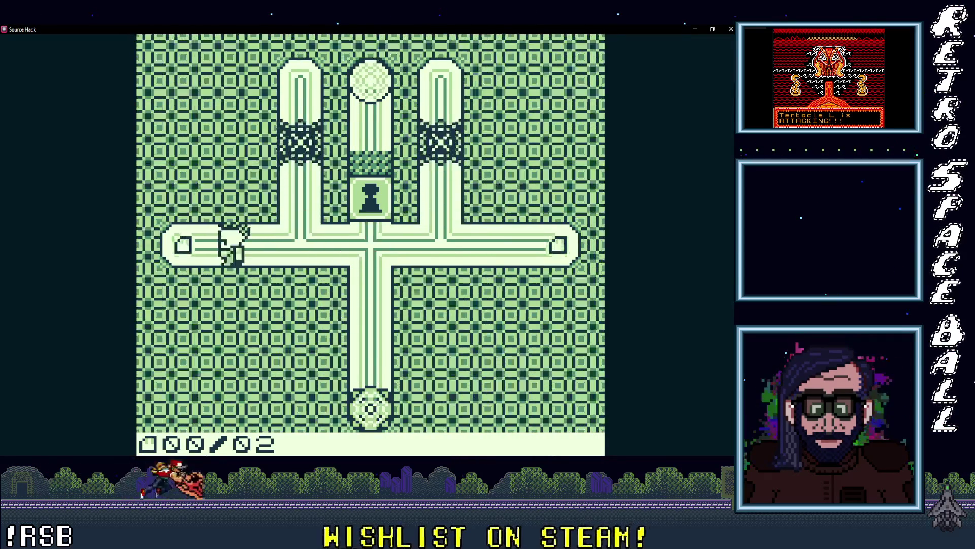
key("Left")
key("Up")
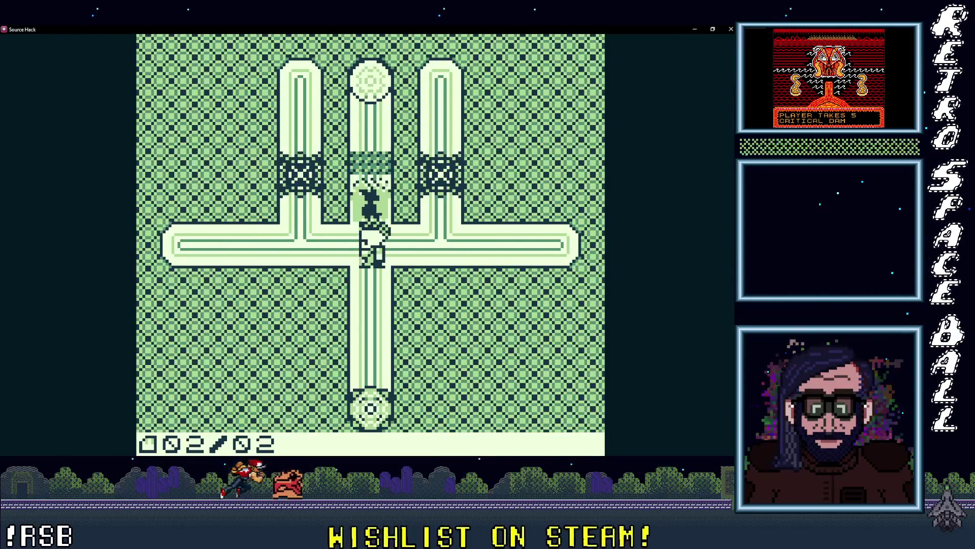
key("Up")
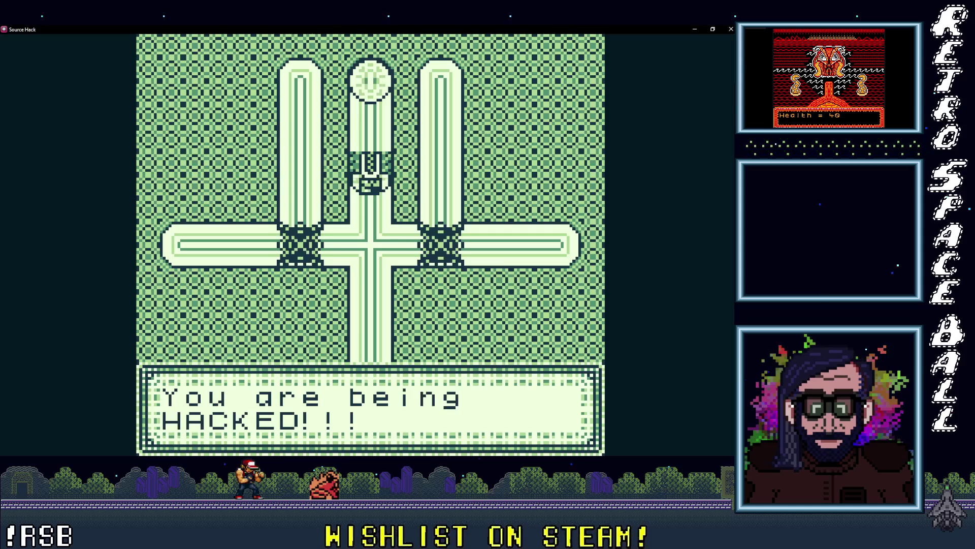
key("Return")
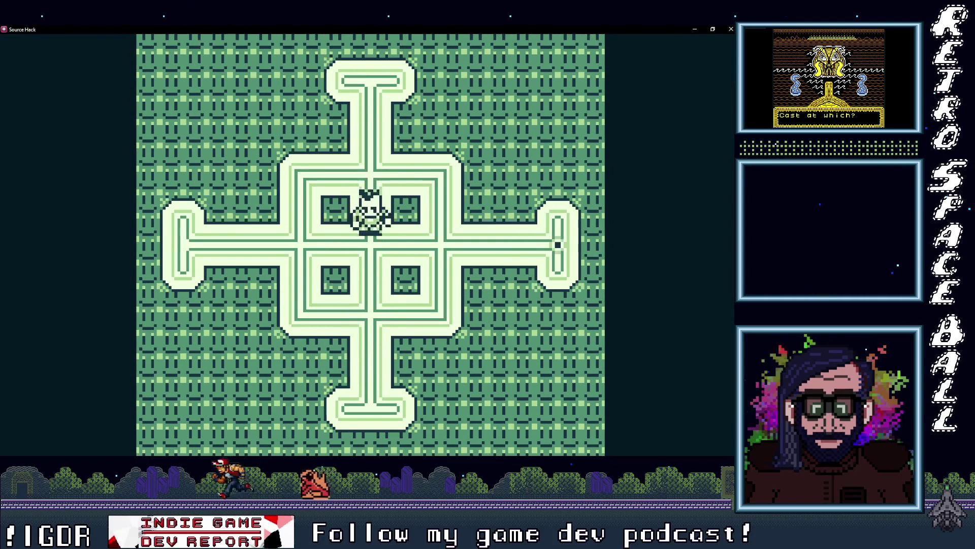
Explore the next cross level up to the pillar and dismiss the not-enough-keys message.
key("Down")
key("Right")
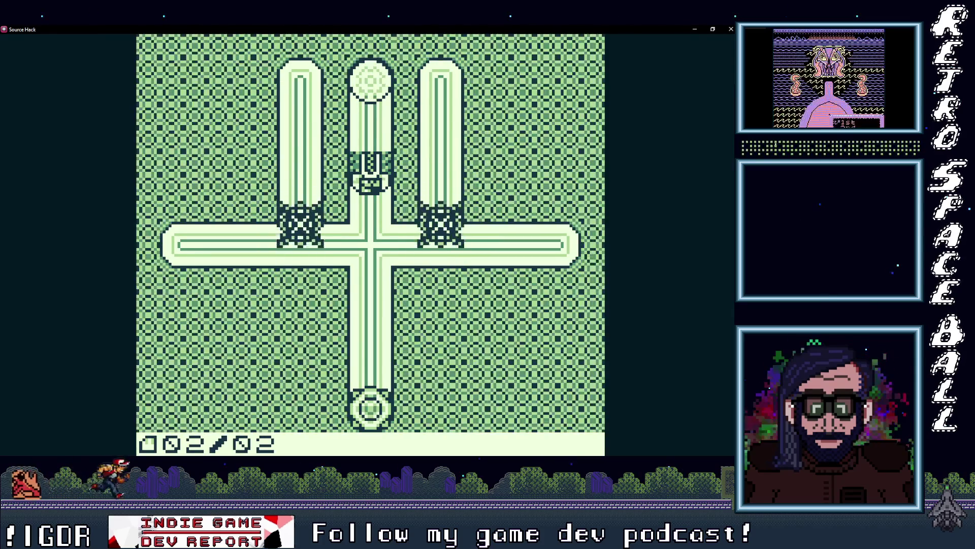
key("Down")
key("Up")
key("Up")
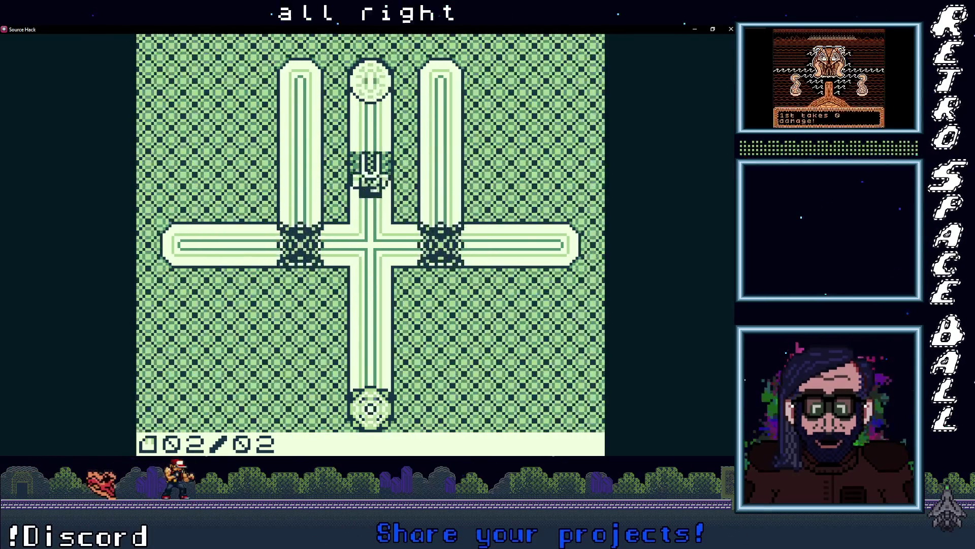
key("Up")
key("z")
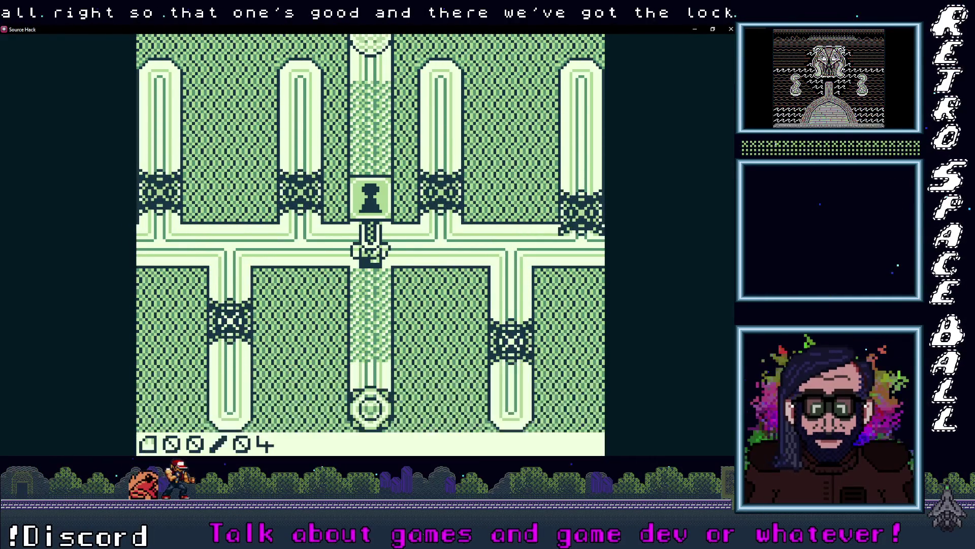
Collect both key fragments, bringing the counter to 002/02, and stand under the keyhole.
key("Left")
key("Right")
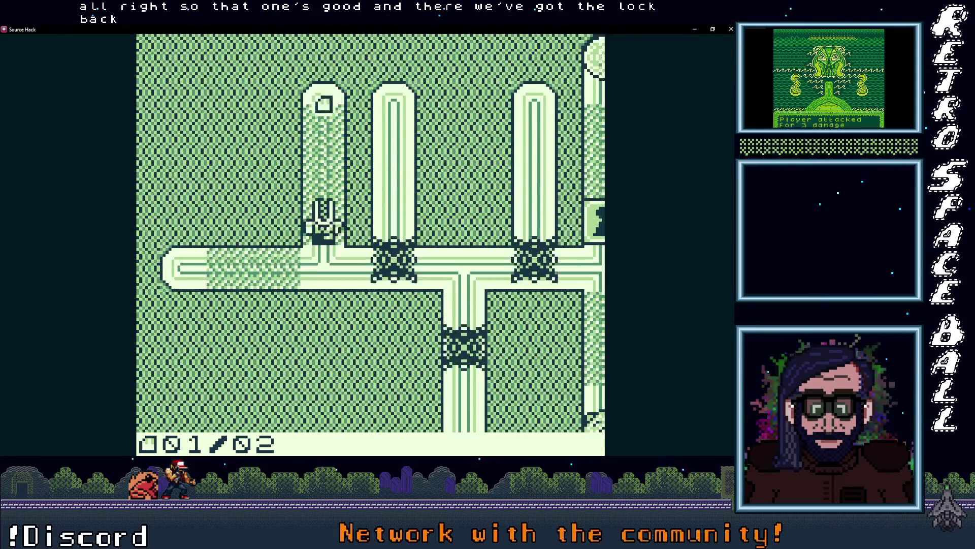
key("Up")
key("Right")
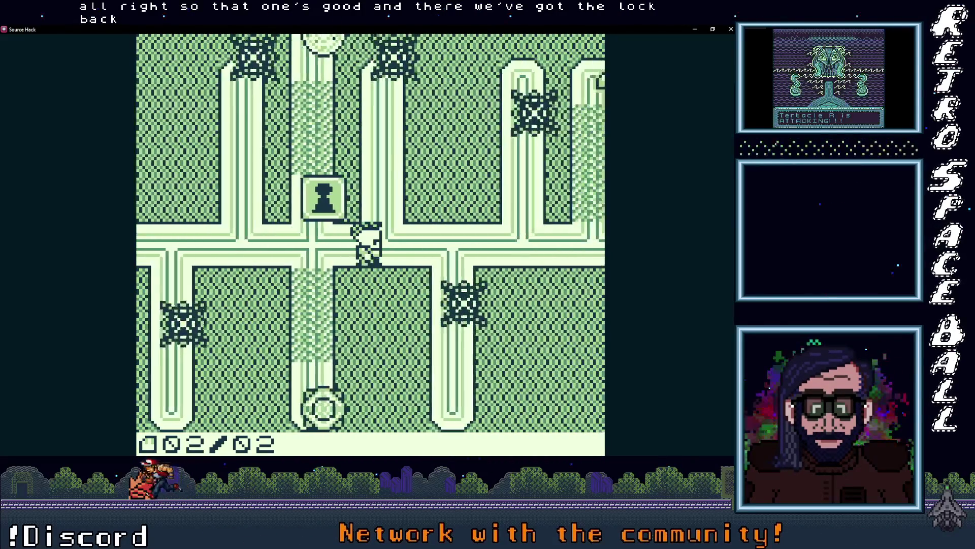
key("Left")
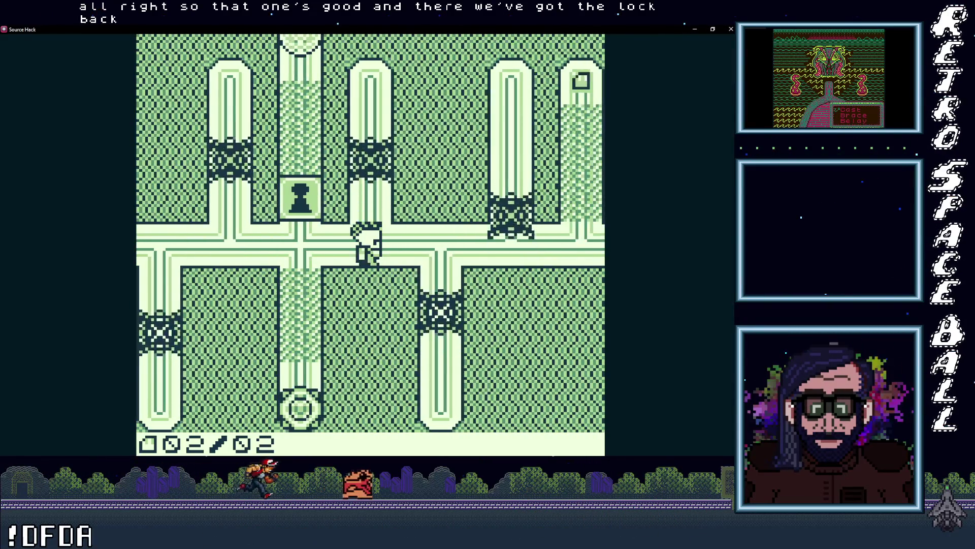
key("Right")
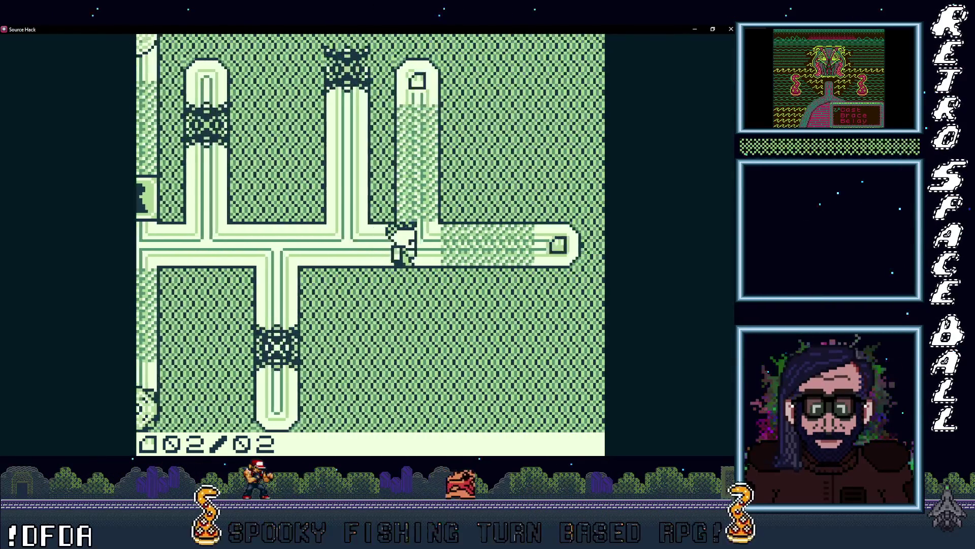
Dismiss the level-up message and steer through the pipe maze up into the lock block.
key("Right")
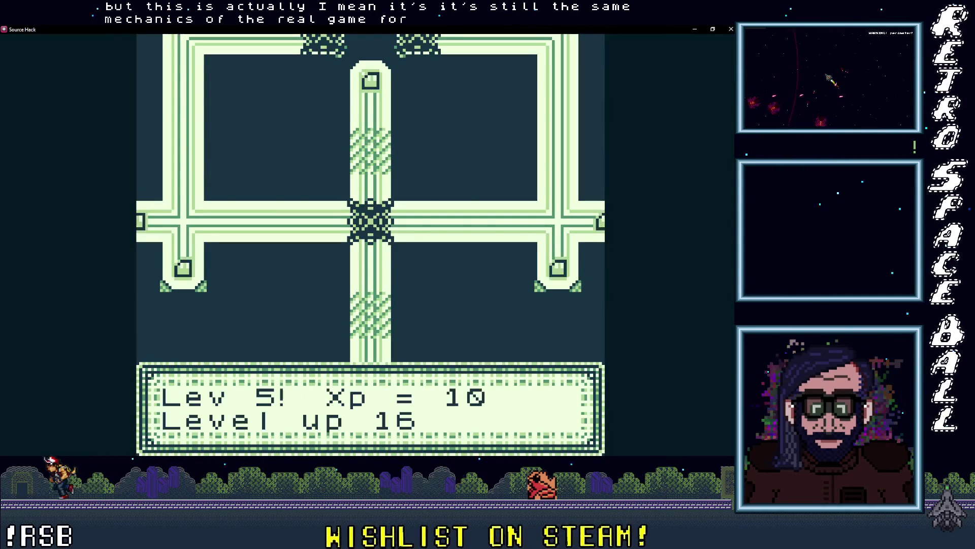
key("z")
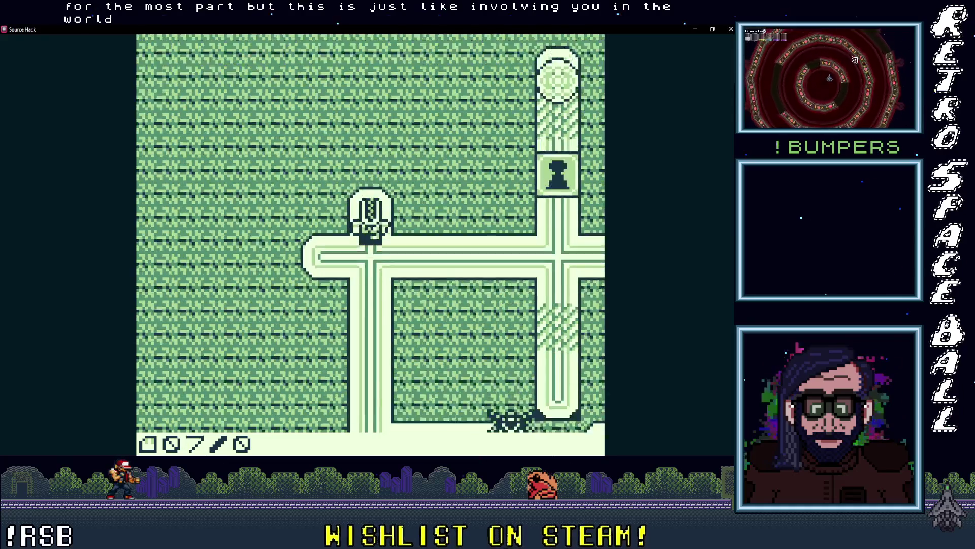
key("Down")
key("Left")
key("Up")
key("Down")
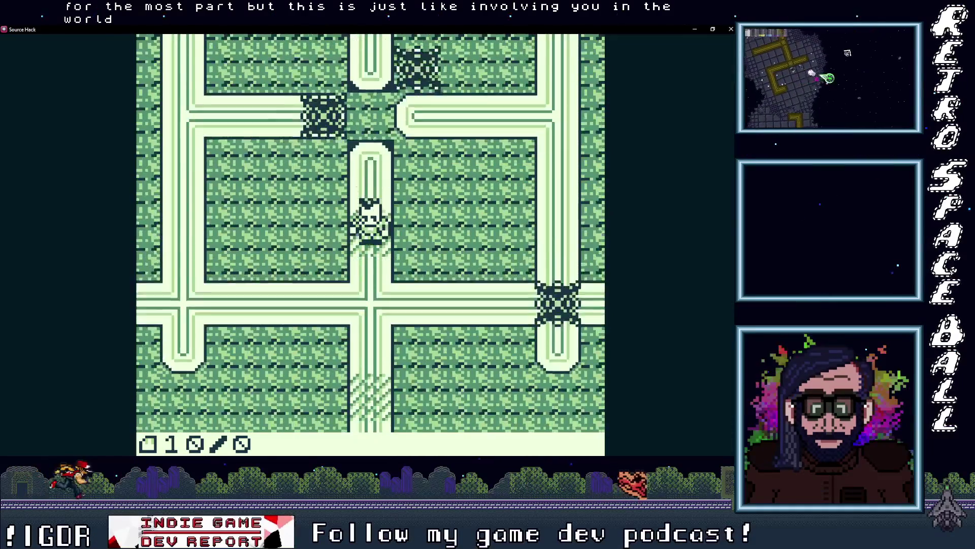
key("Right")
key("Up")
key("Left")
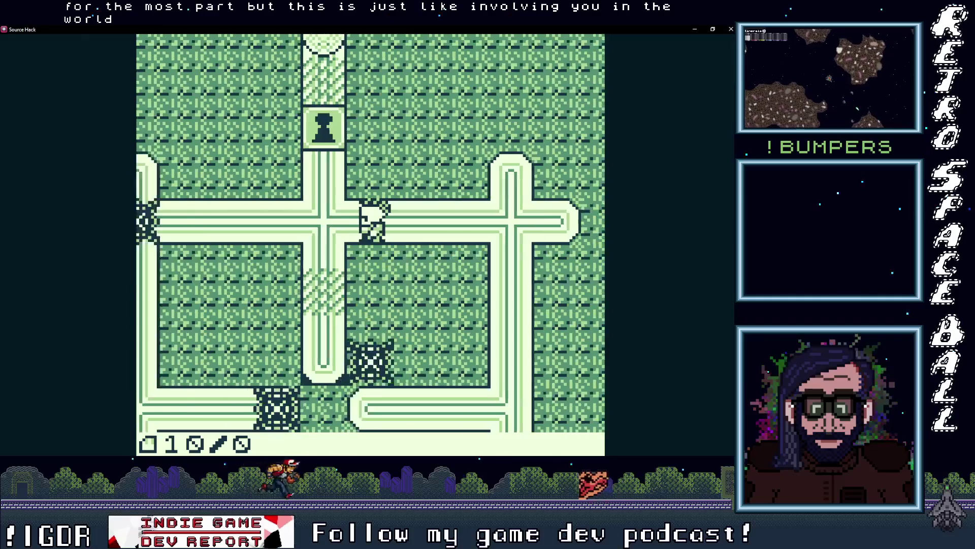
key("Up")
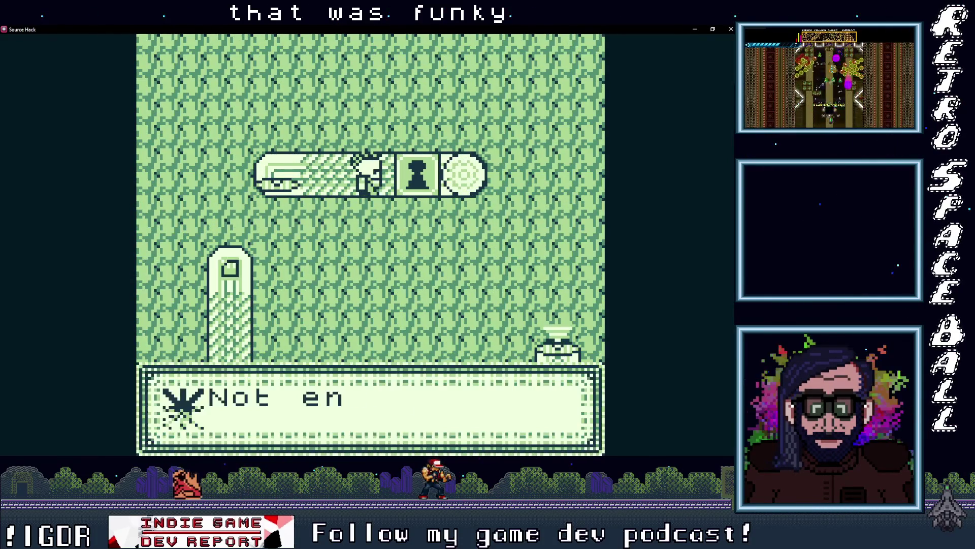
Dismiss the fragments message and travel the pipes, picking up the first fragment.
key("z")
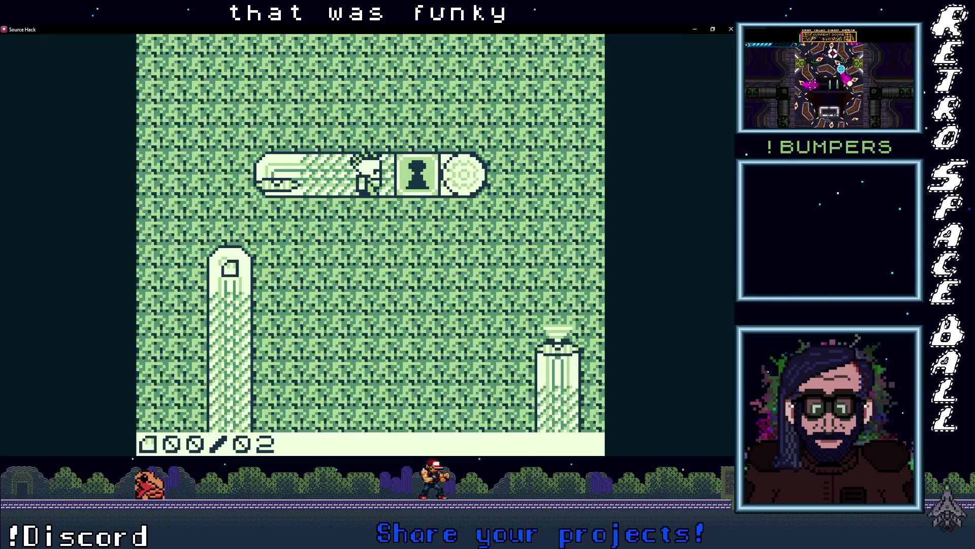
key("Left")
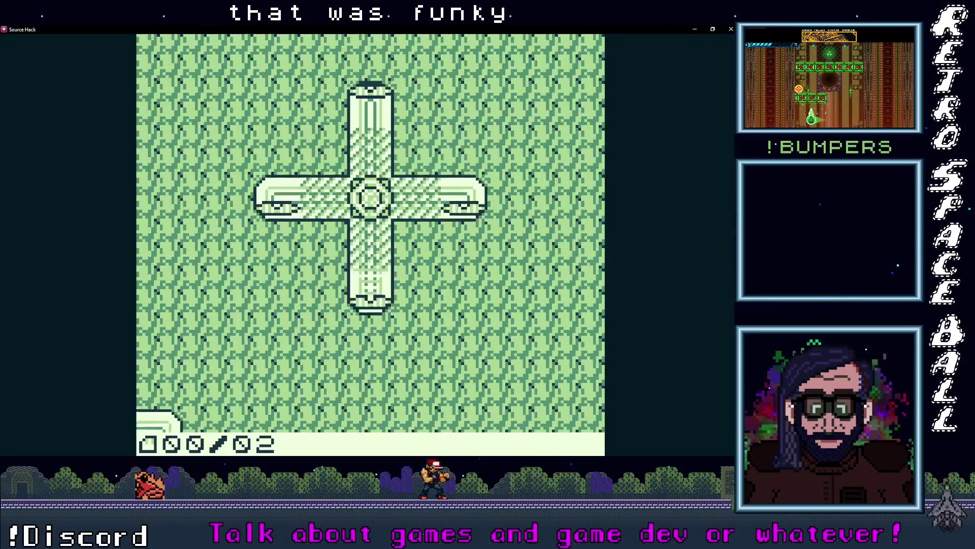
key("Down")
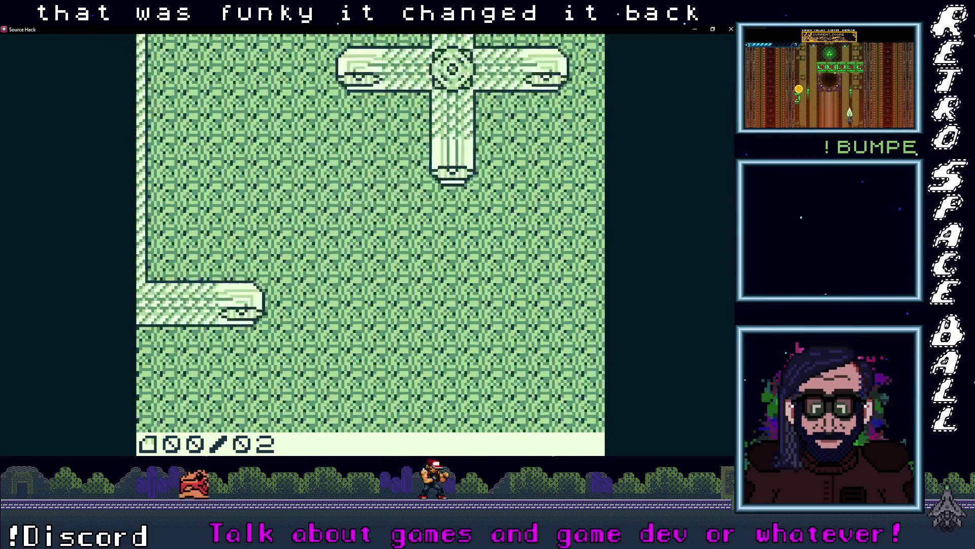
key("Up")
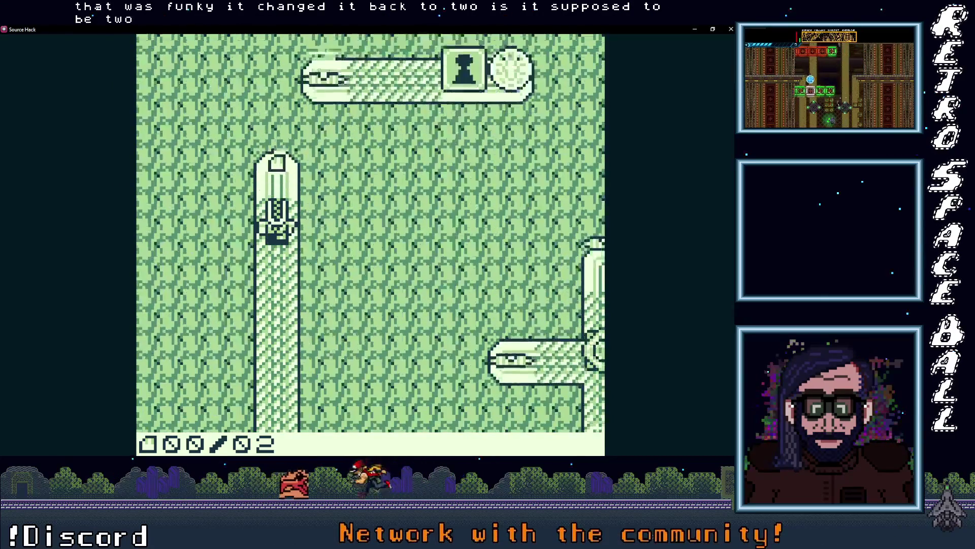
key("Down")
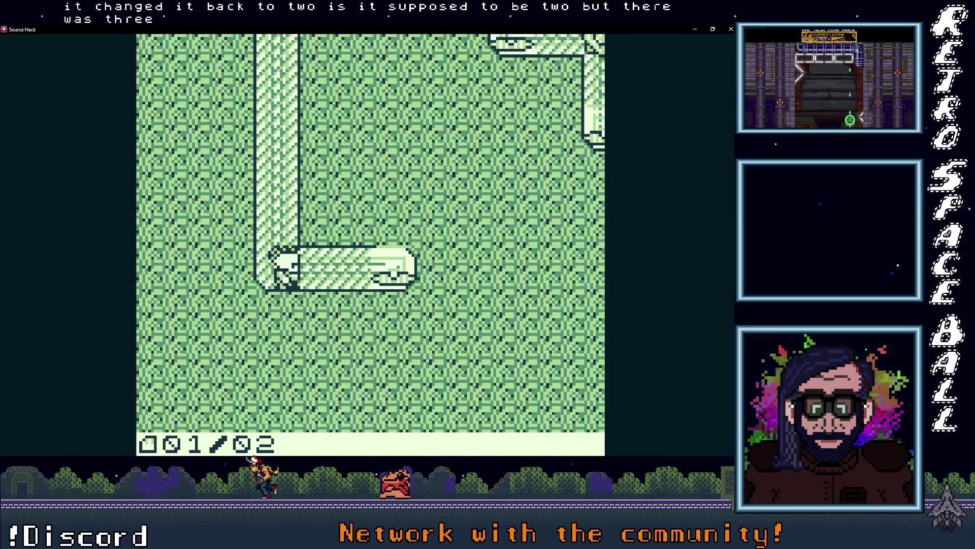
key("Up")
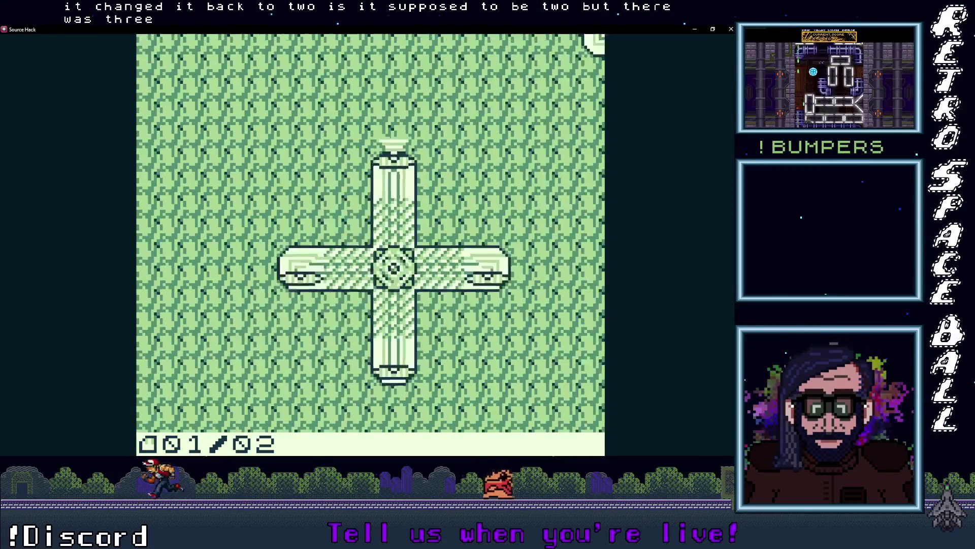
key("Down")
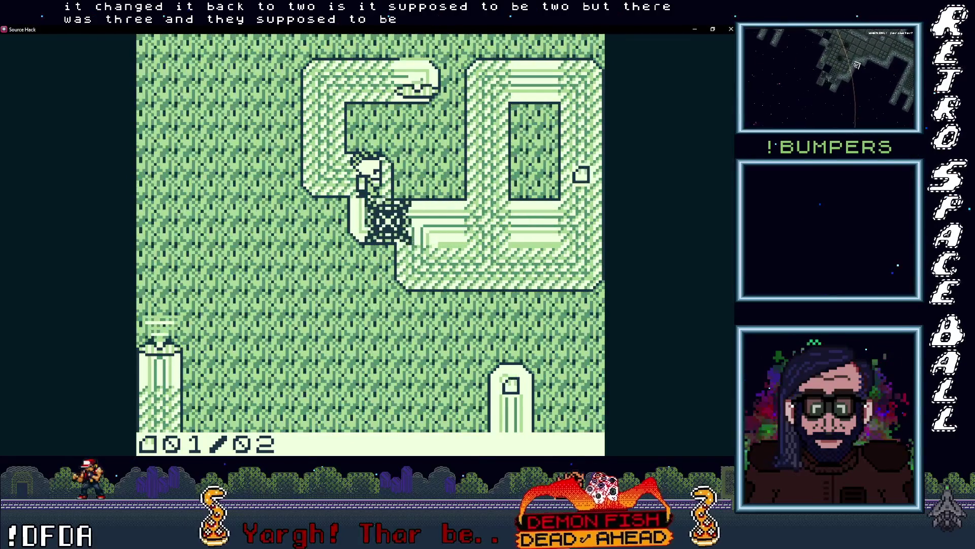
Collect the second fragment at the X block and push into the keyhole block.
key("Down")
key("Right")
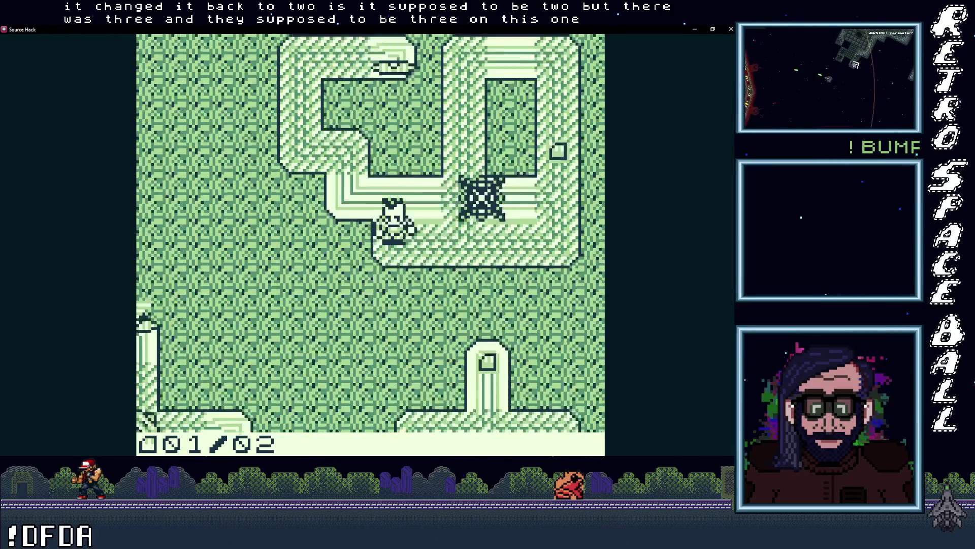
key("Right")
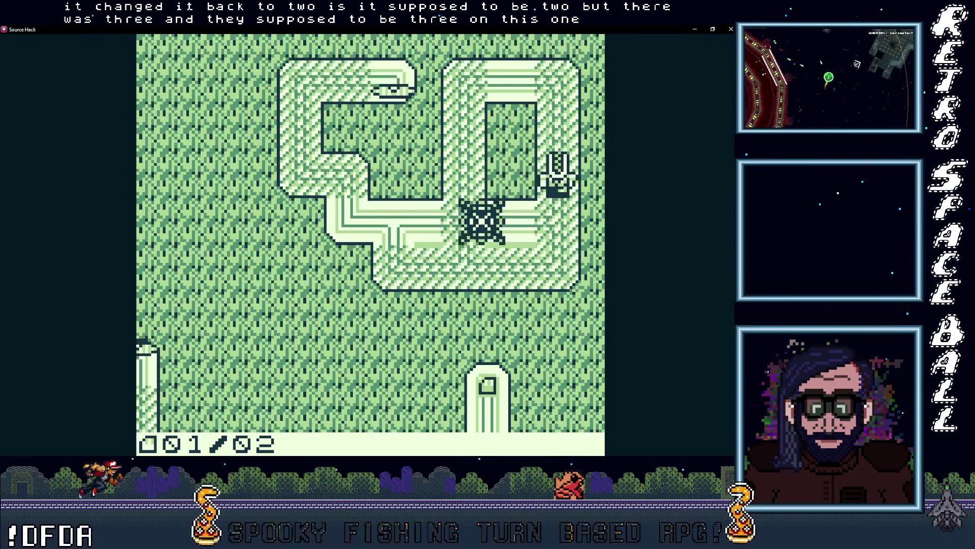
key("Left")
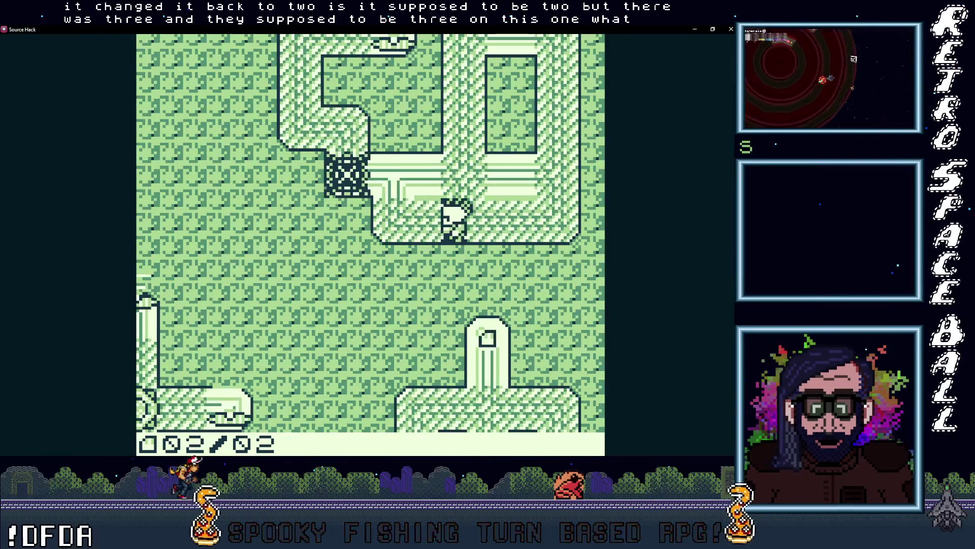
key("Up")
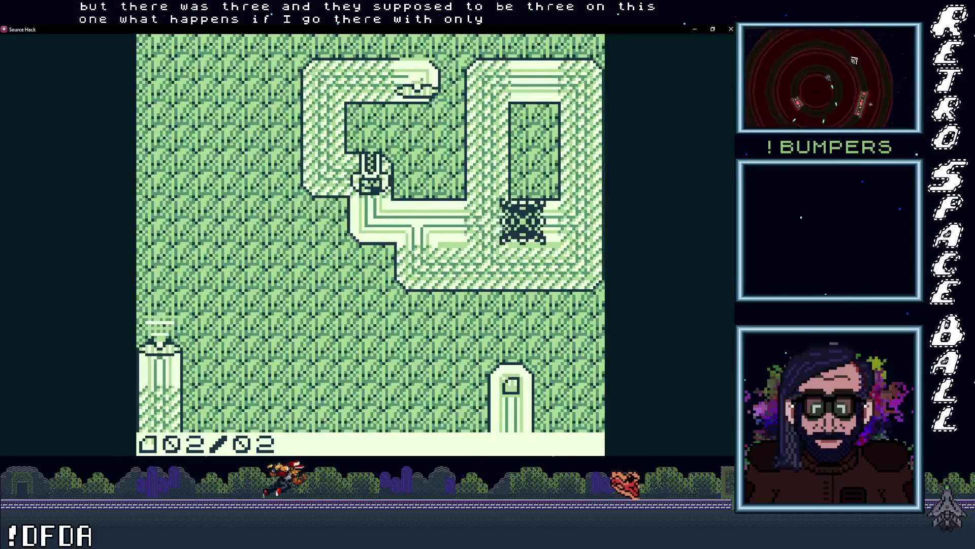
key("Right")
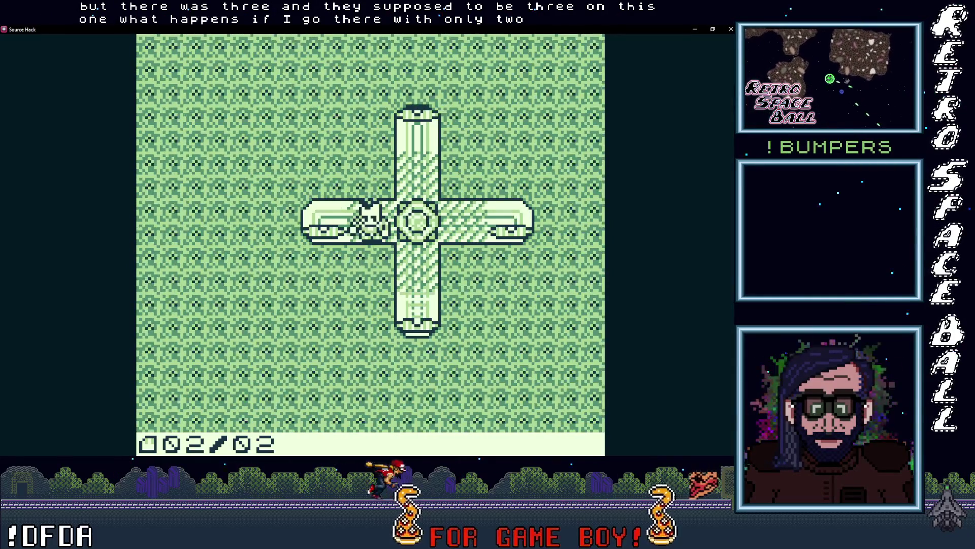
key("Up")
key("Right")
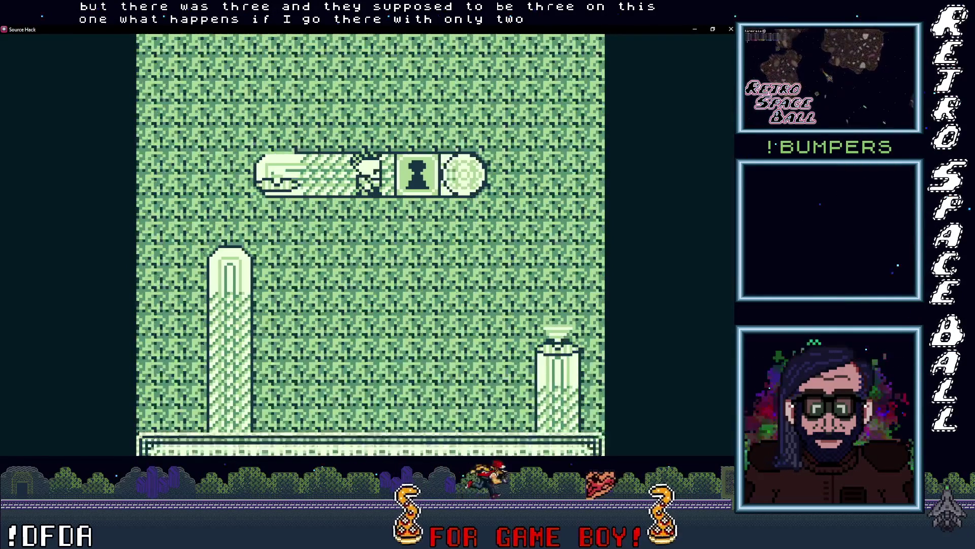
key("z")
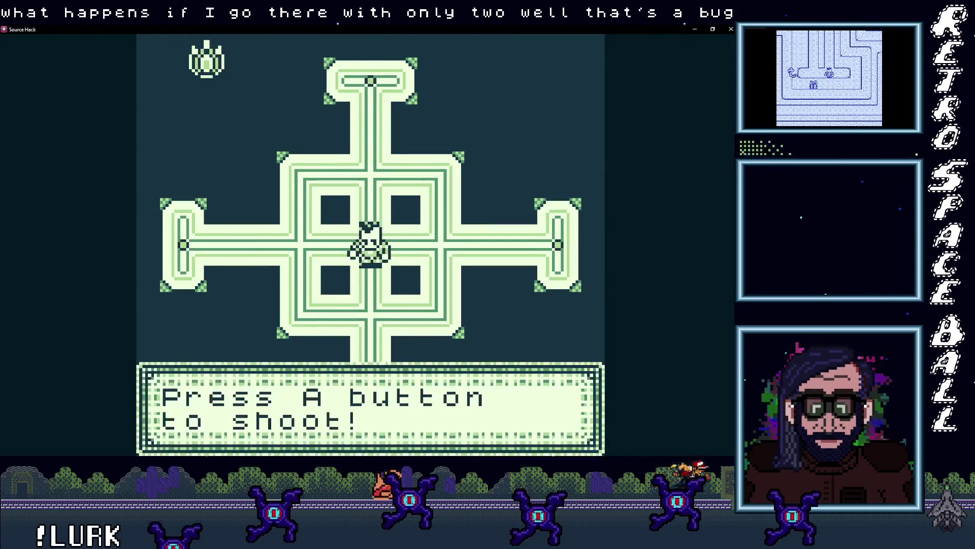
Shoot the enemy in the hack arena and walk up out of the cross room.
key("x")
key("Left")
key("x")
key("Right")
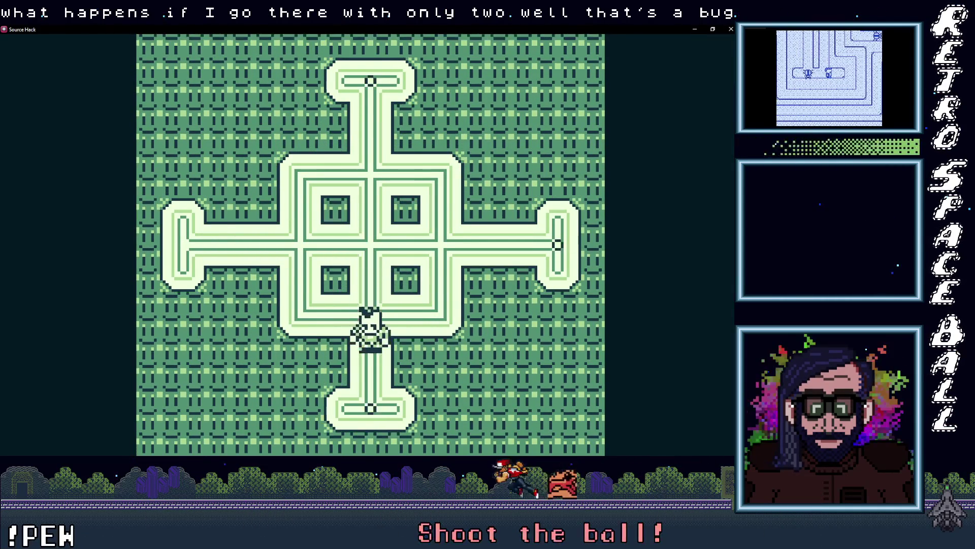
key("Up")
key("Right")
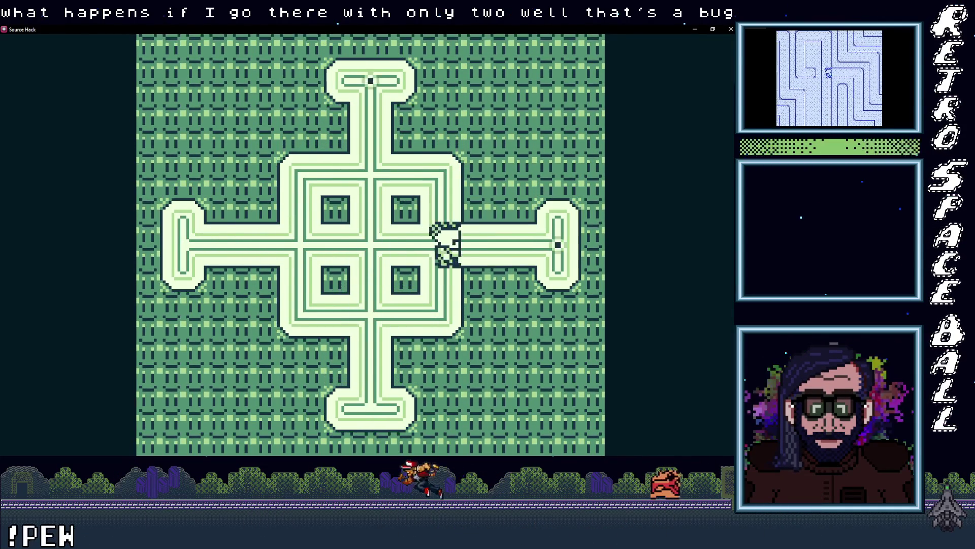
key("Left")
key("Up")
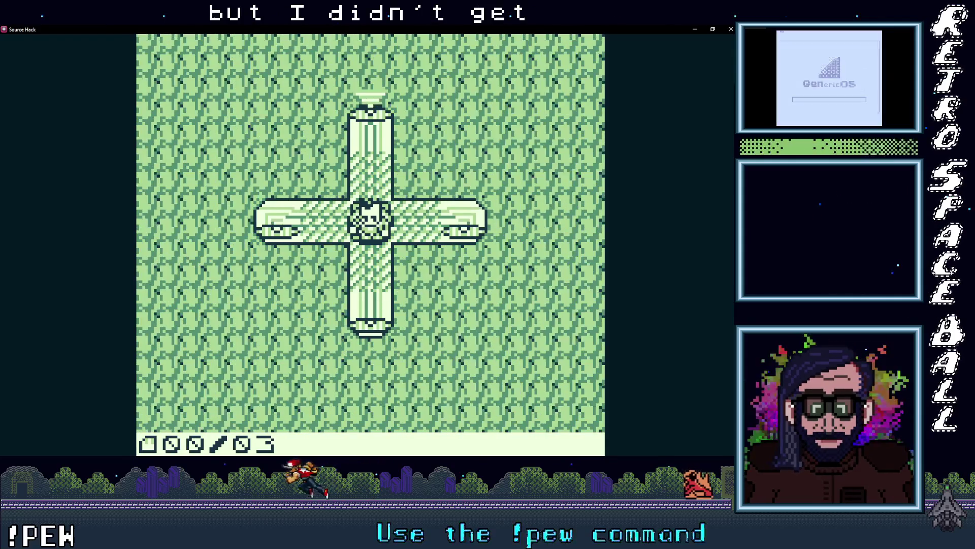
key("Up")
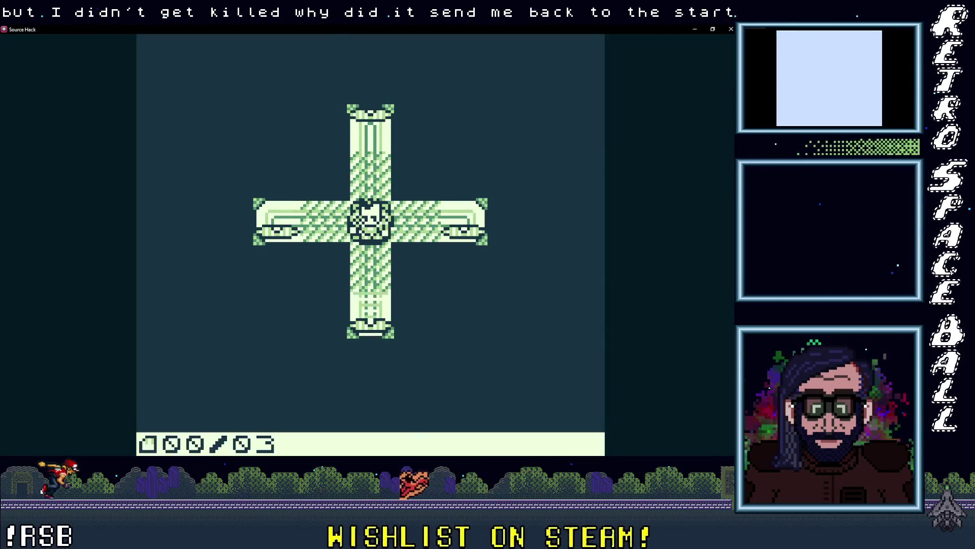
Try the keyhole in the new cross level, then travel the pipes back to the left arm.
key("Down")
key("Right")
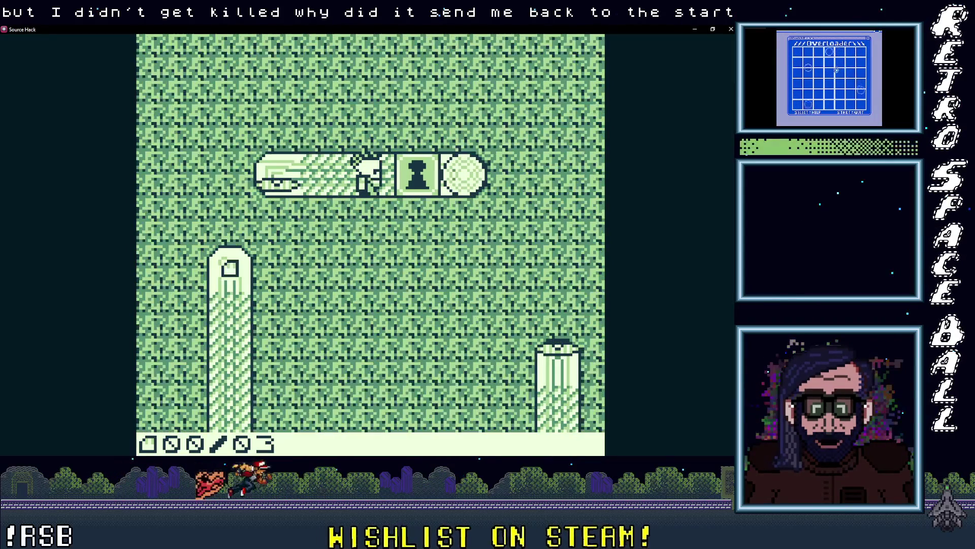
key("Right")
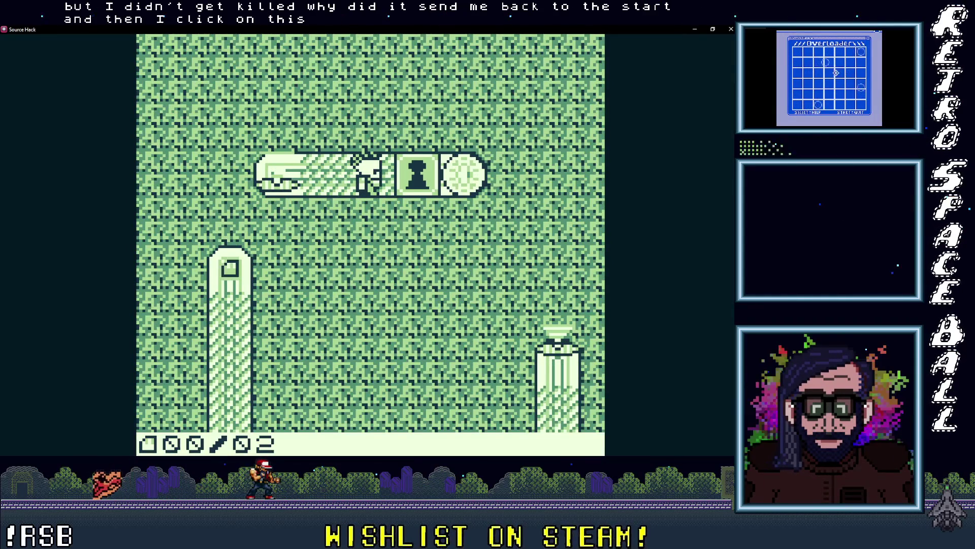
key("Left")
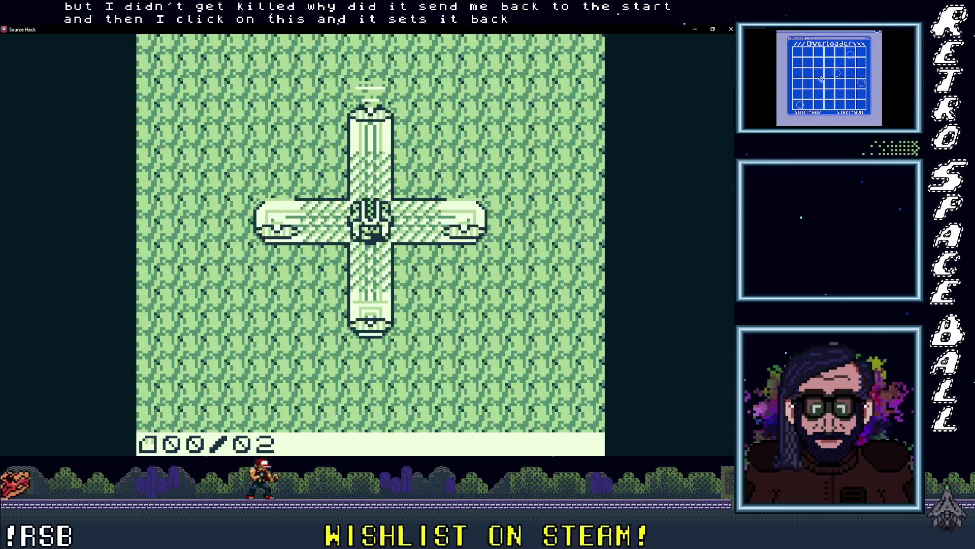
key("Down")
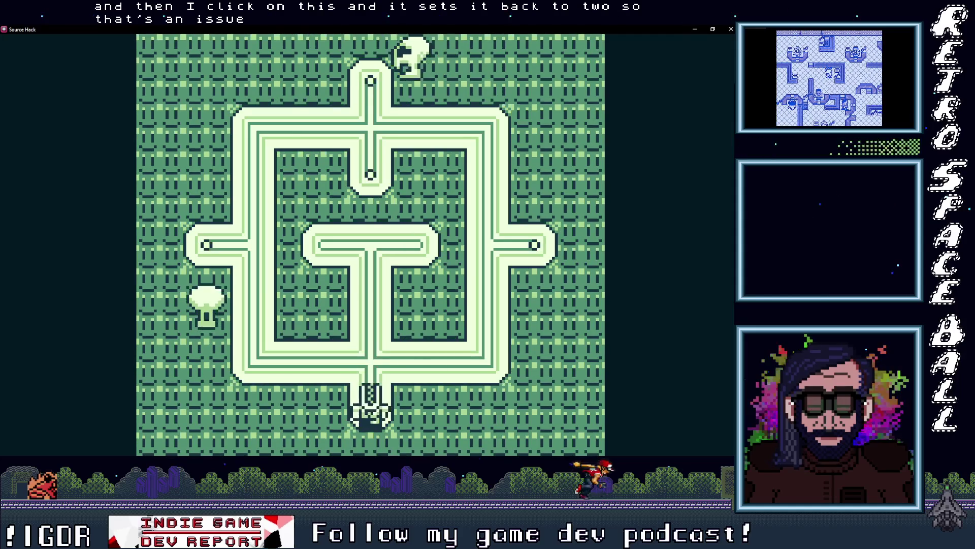
key("Left")
key("Up")
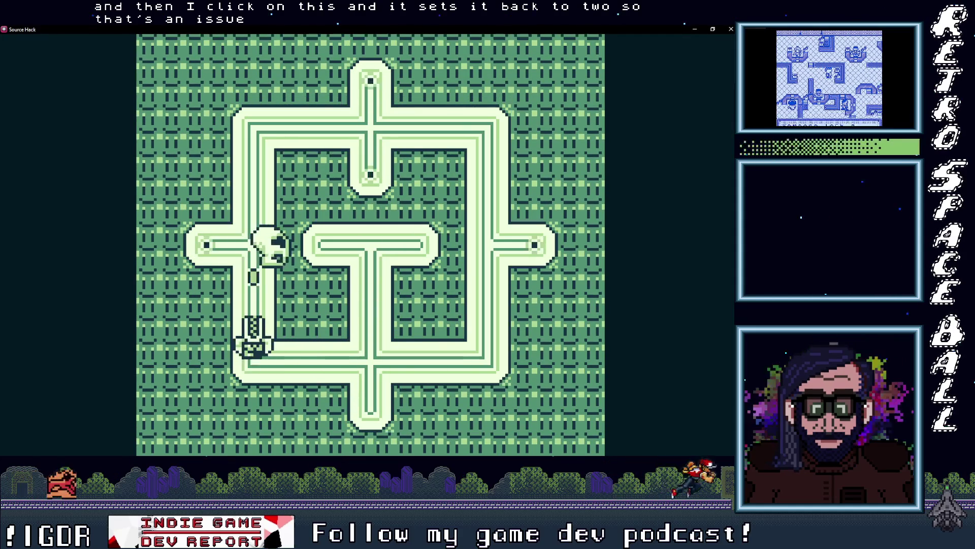
key("Left")
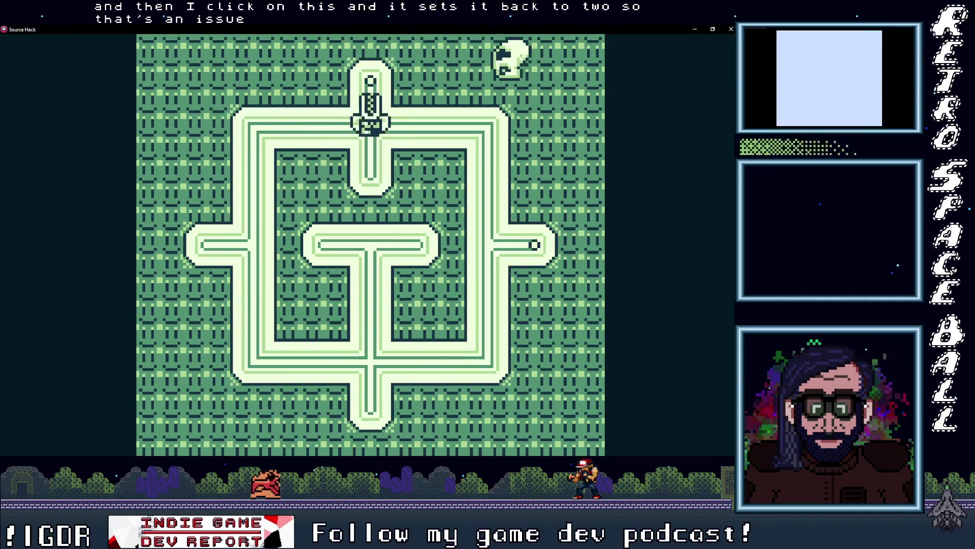
key("Down")
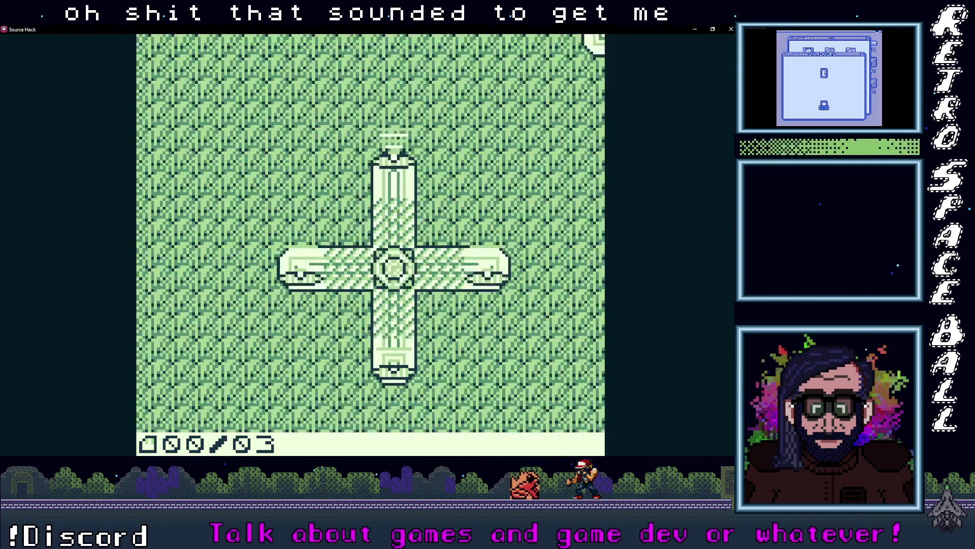
Move the ship to the pipe's end, then restart from the title screen on the existing save.
key("Right")
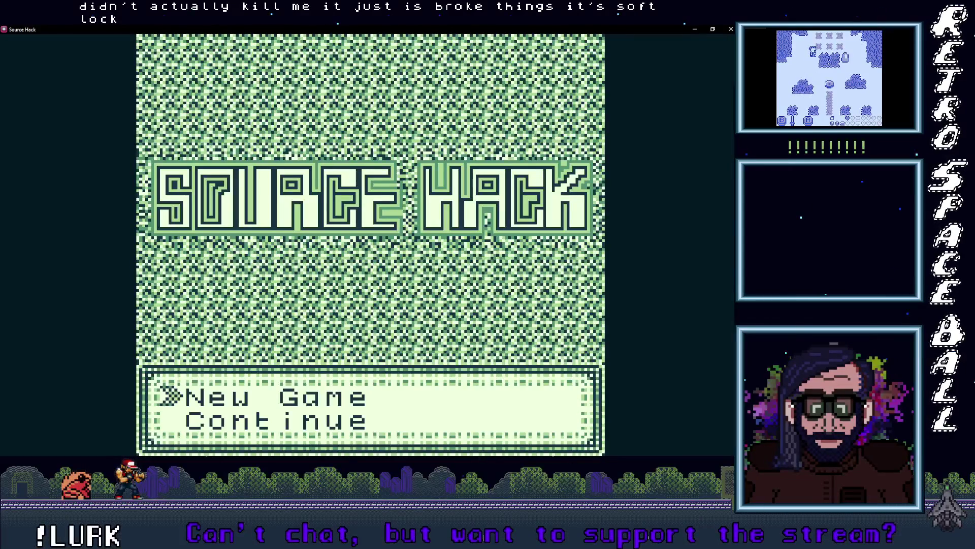
key("z")
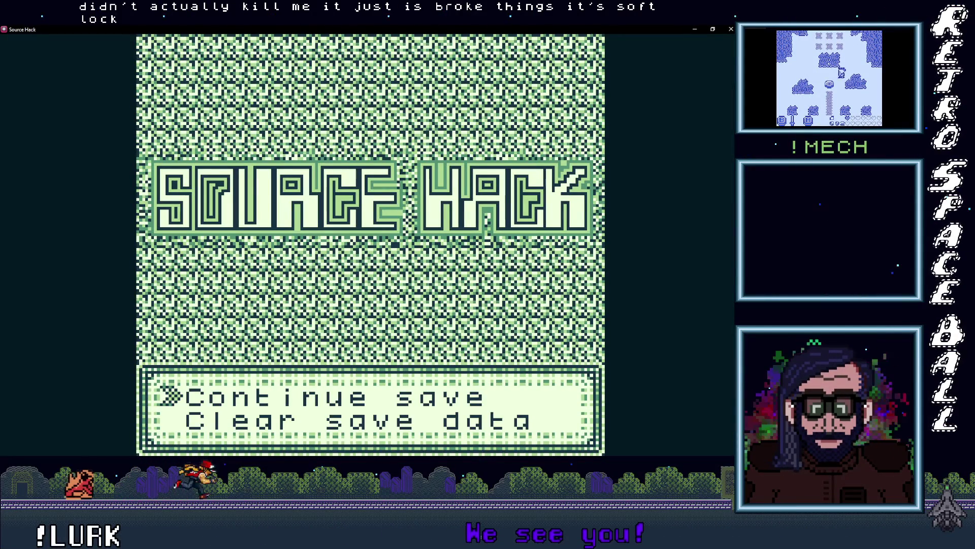
key("Return")
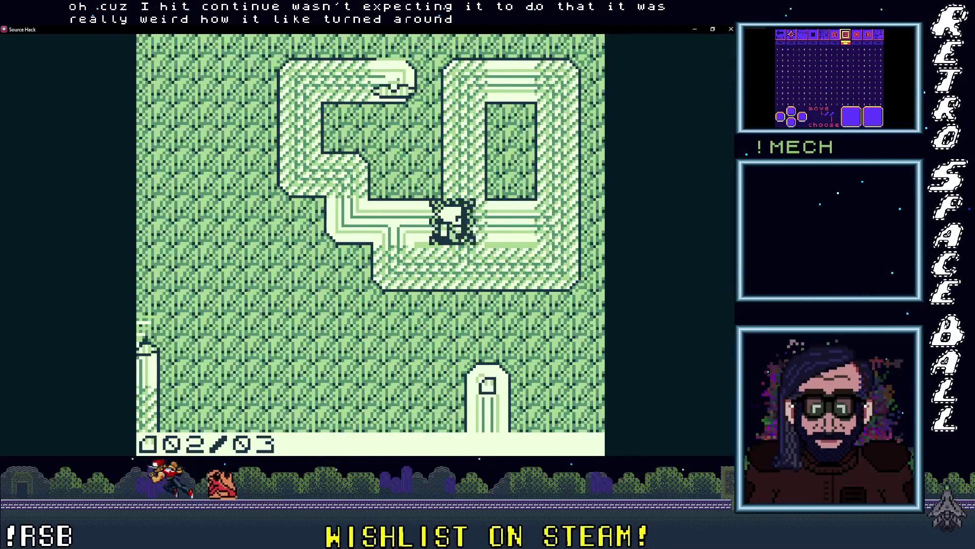
End the simulation from the pause menu and skip to level 1 via Lev Skip.
key("Return")
key("Down")
key("Down")
key("Down")
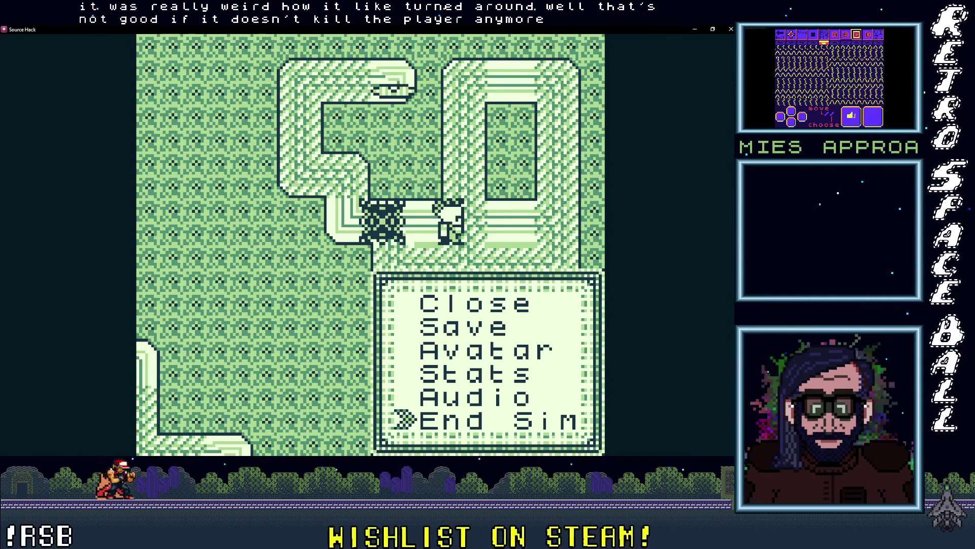
key("Return")
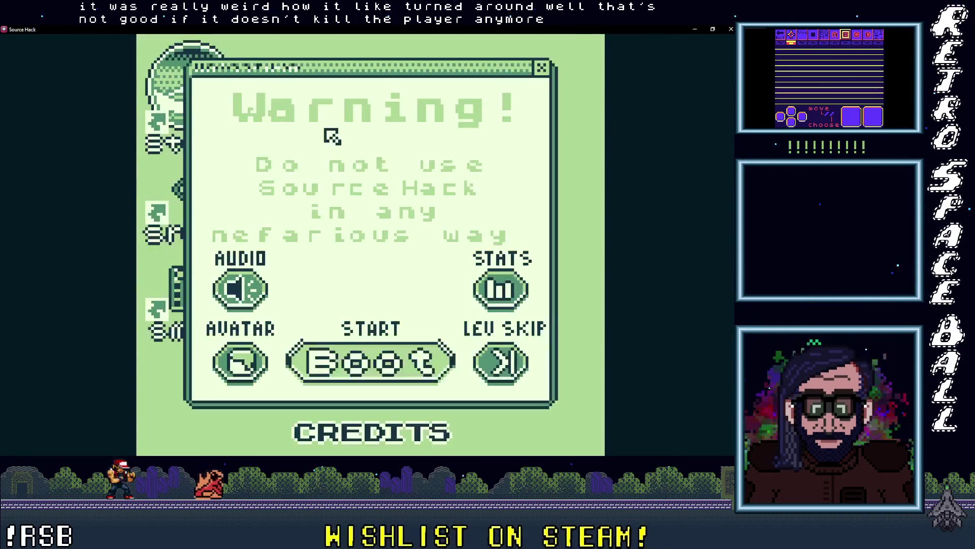
left_click(539, 355)
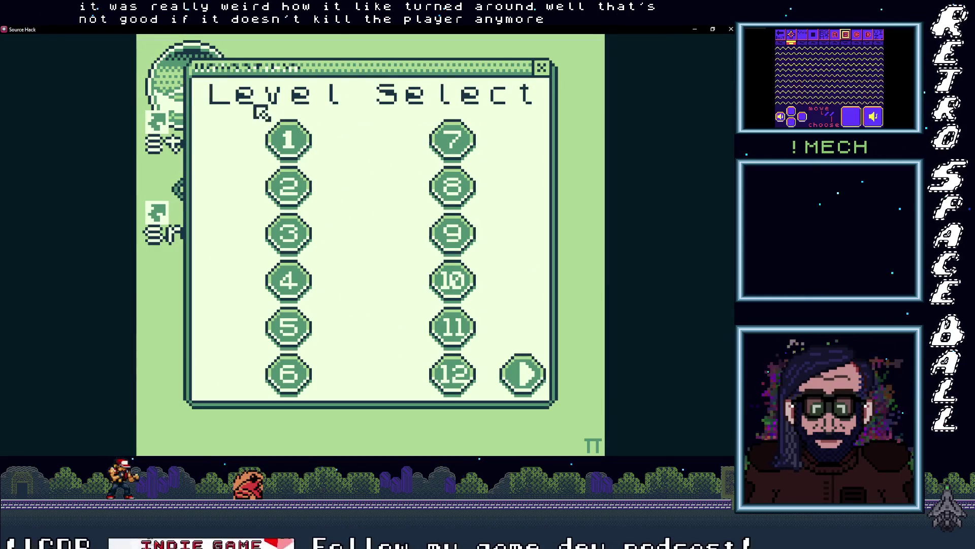
left_click(283, 140)
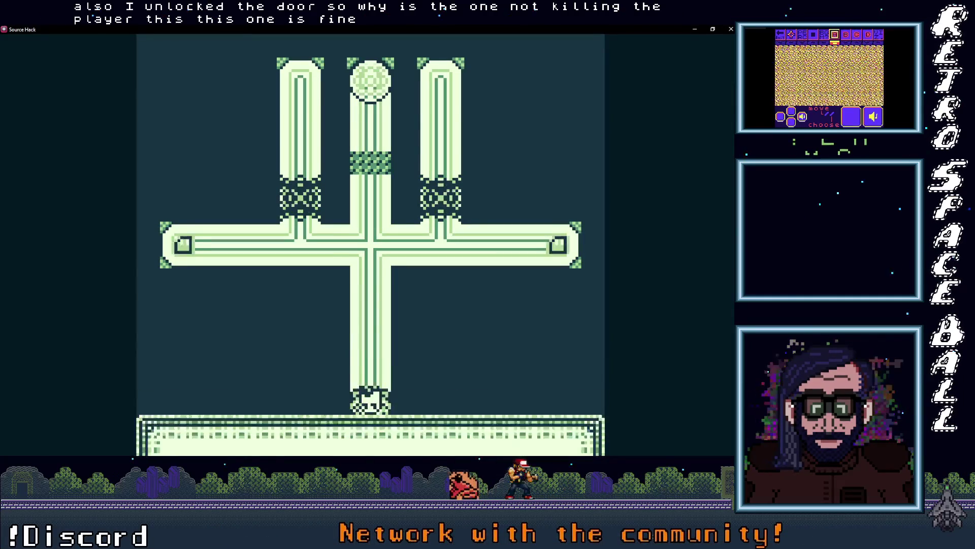
Move the player around the level 1 crossing and dismiss the level-up message.
key("Up")
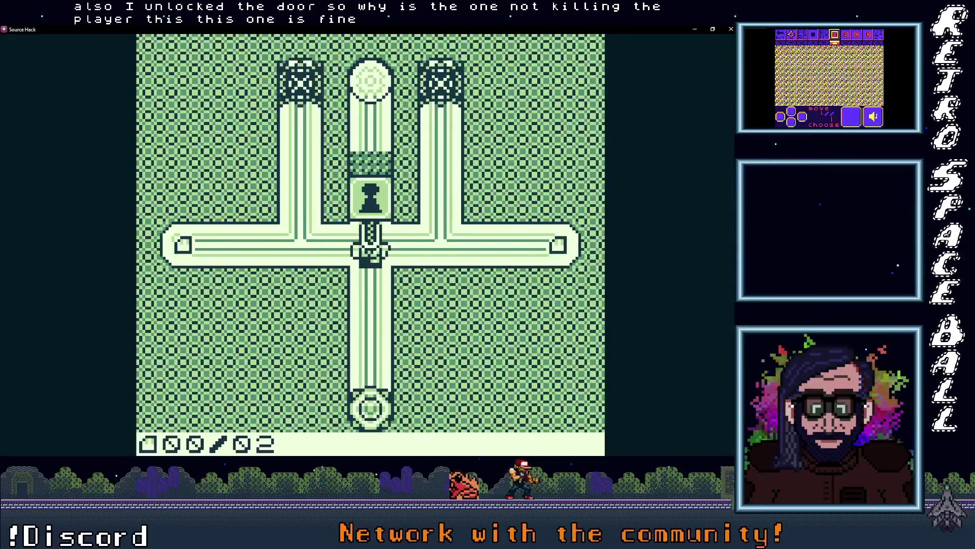
key("Right")
key("Left")
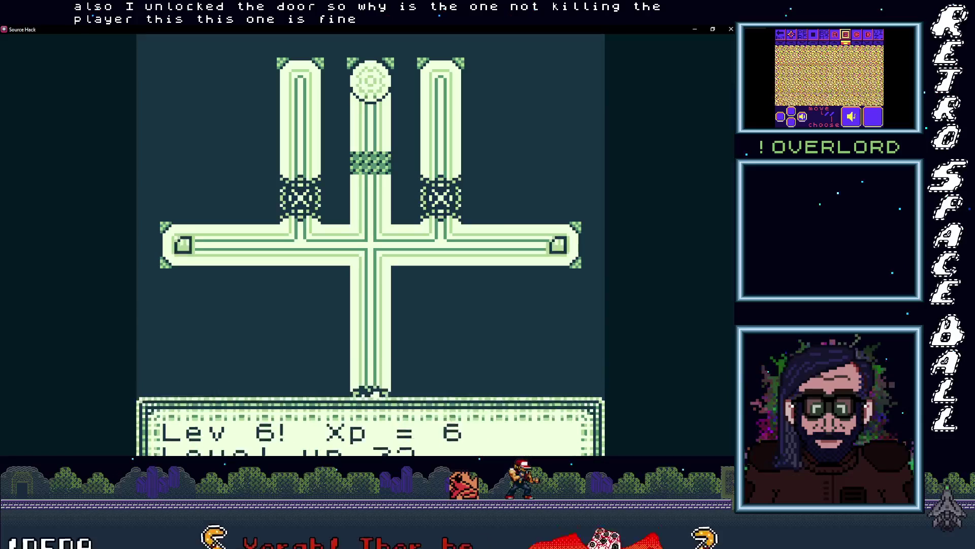
key("space")
Pause, choose End Sim, then use Lev Skip to start level 5.
key("Return")
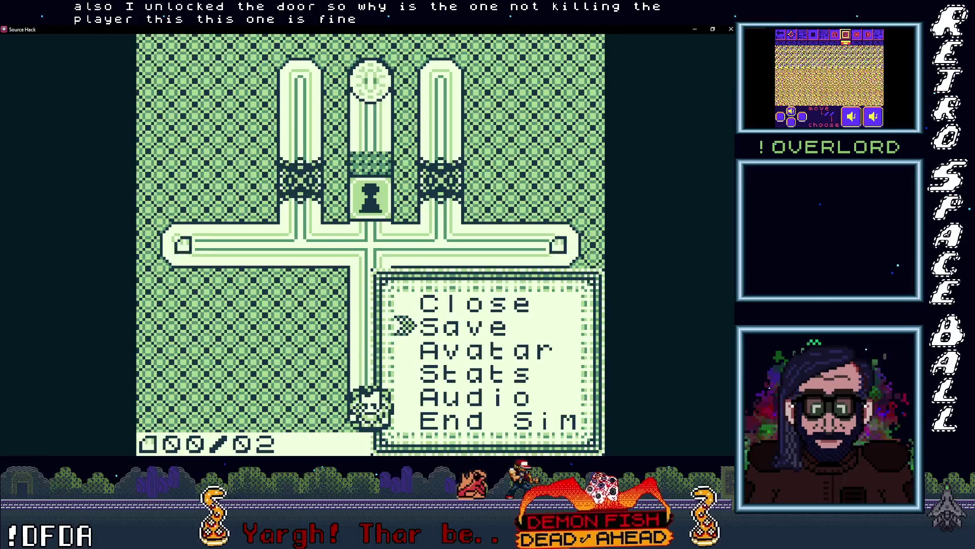
key("Down")
key("Down")
key("Down")
key("Down")
key("Return")
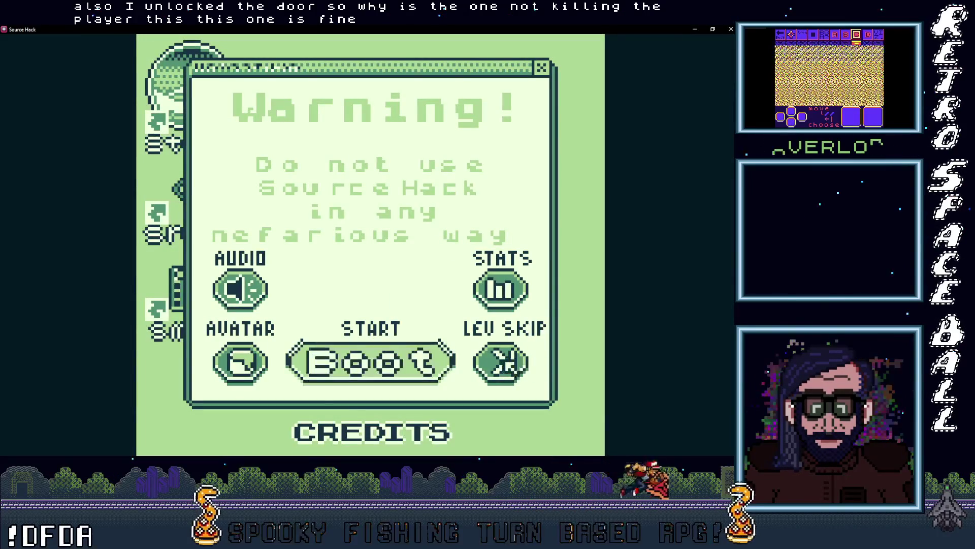
key("Return")
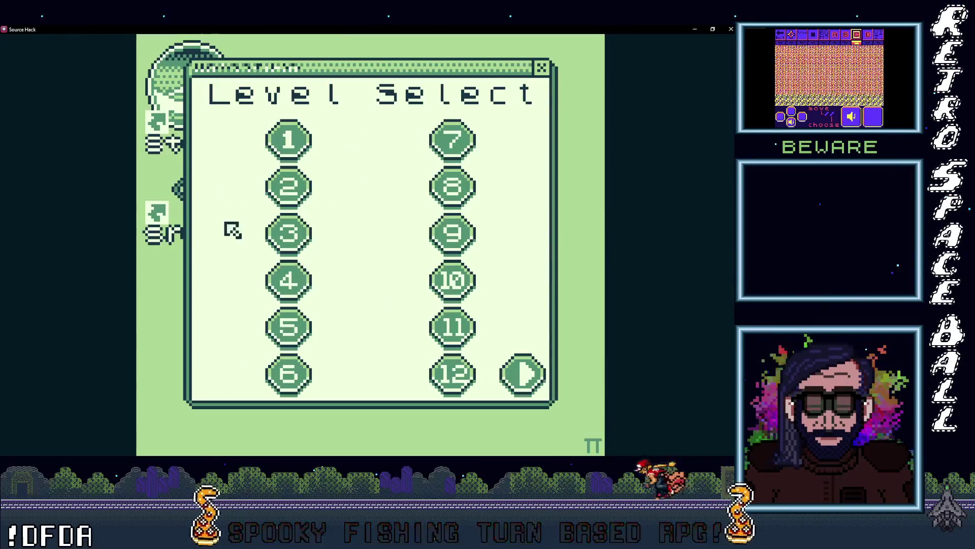
left_click(299, 323)
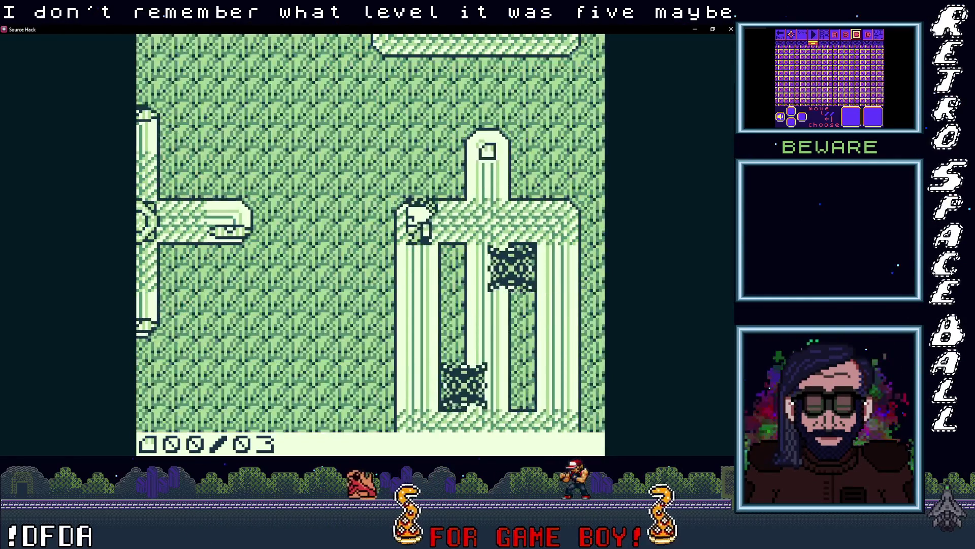
Walk the player left along the bar, then down and right along the grassy path.
key("Left")
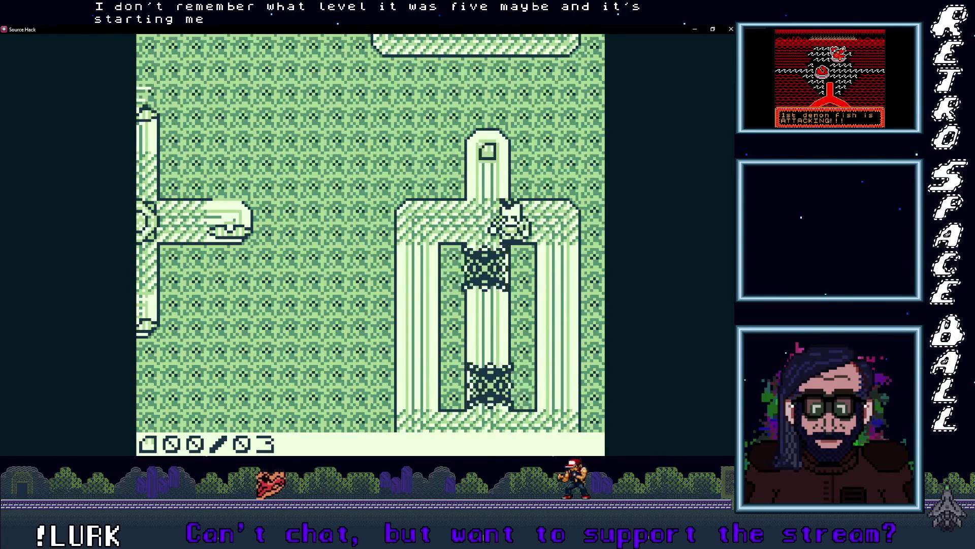
key("Left")
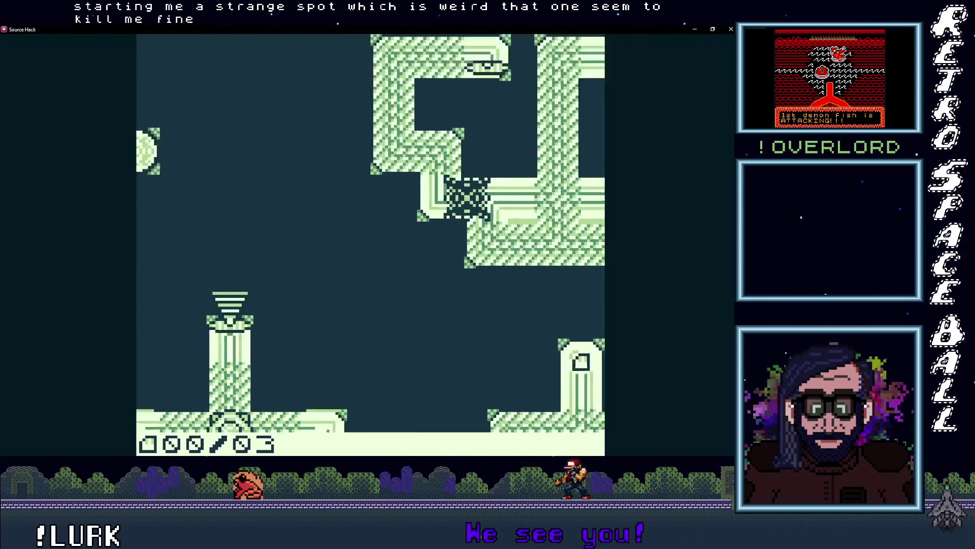
key("Down")
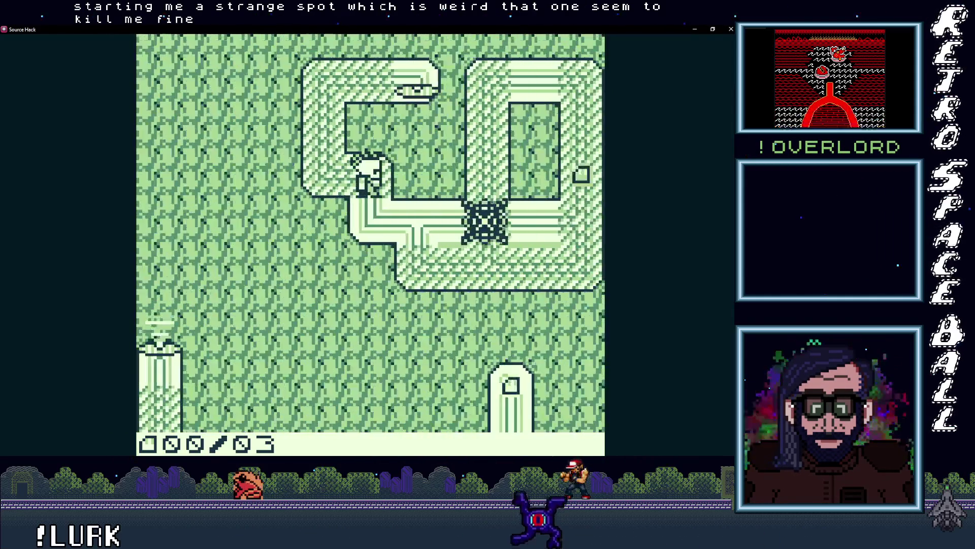
key("Right")
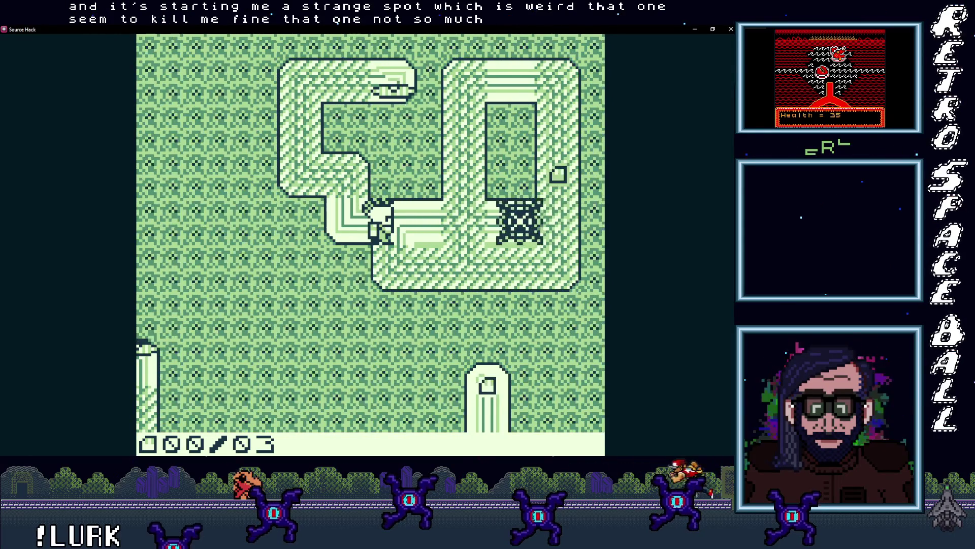
Open and close the in-game Start menu four times to test it.
key("Return")
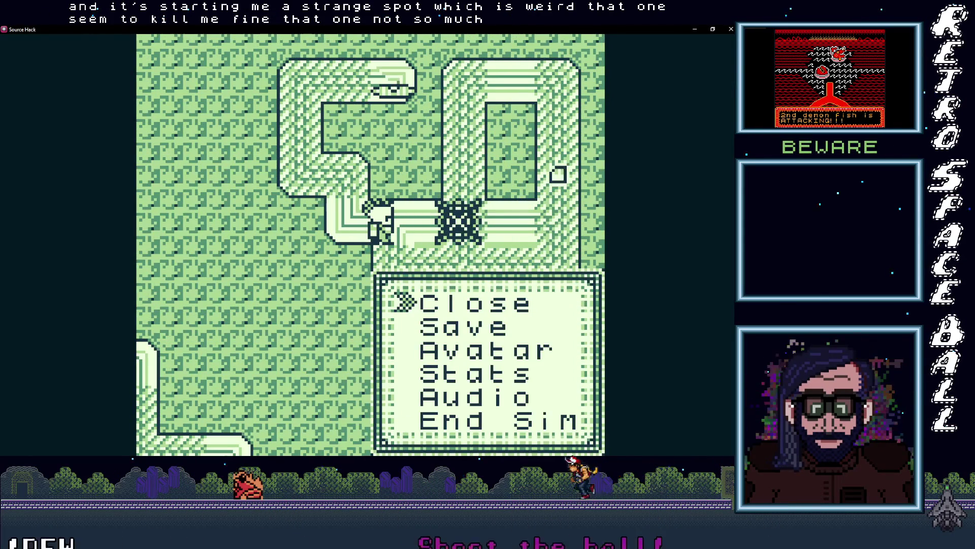
key("z")
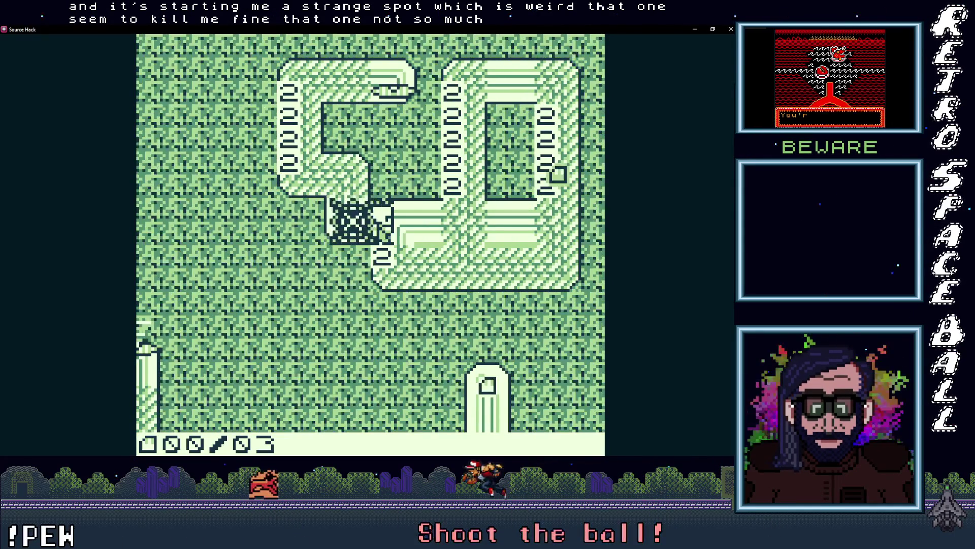
key("Return")
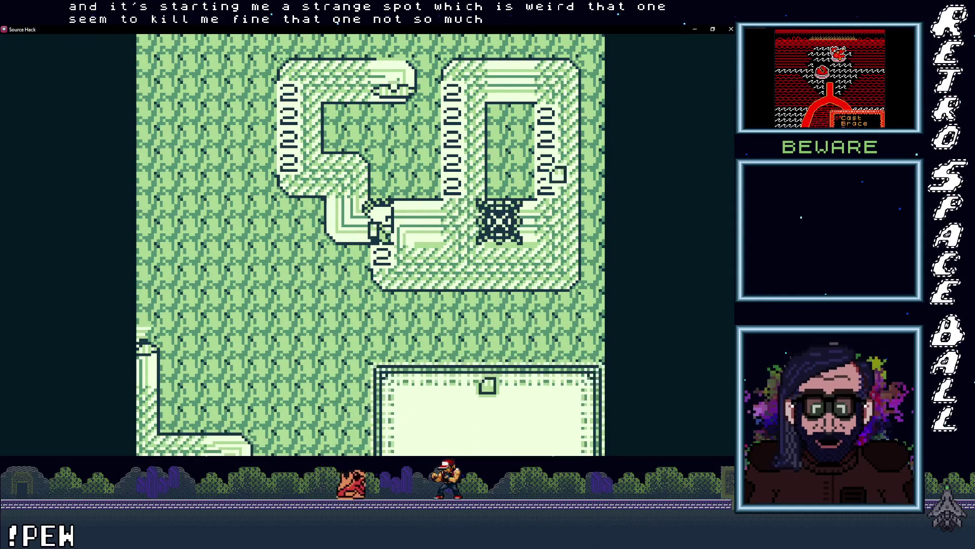
key("z")
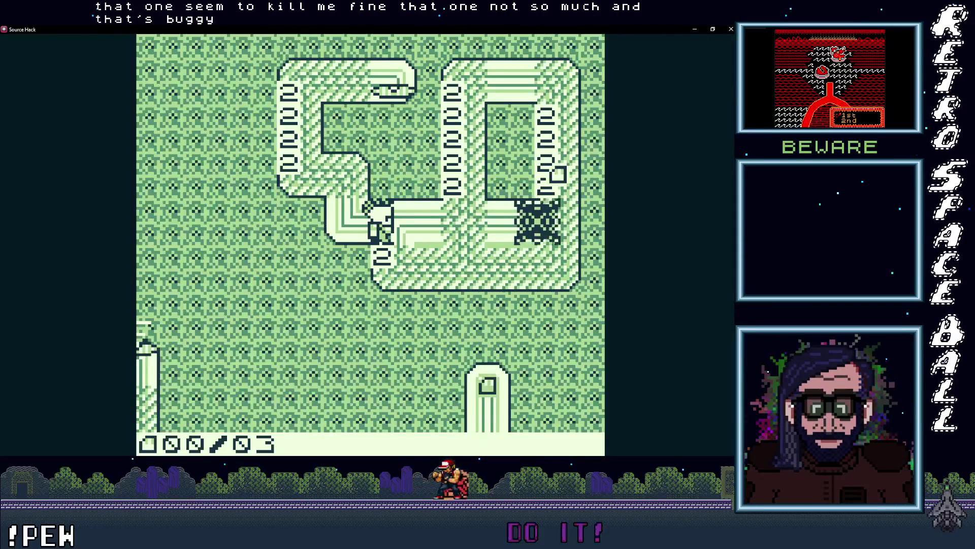
key("Return")
key("z")
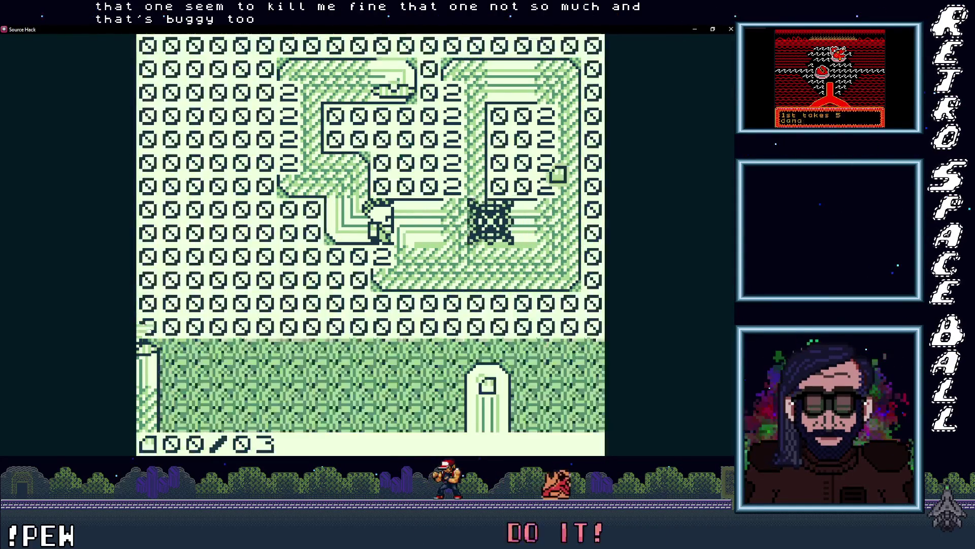
key("Return")
key("Return")
key("z")
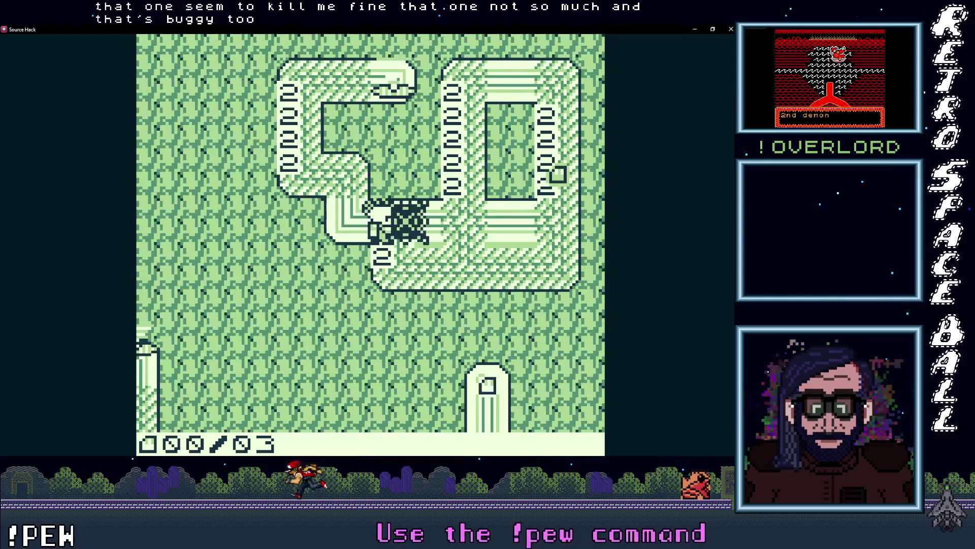
Choose End Sim from the Start menu to return to the Warning title screen.
key("Return")
key("Down")
key("Down")
key("Down")
key("Down")
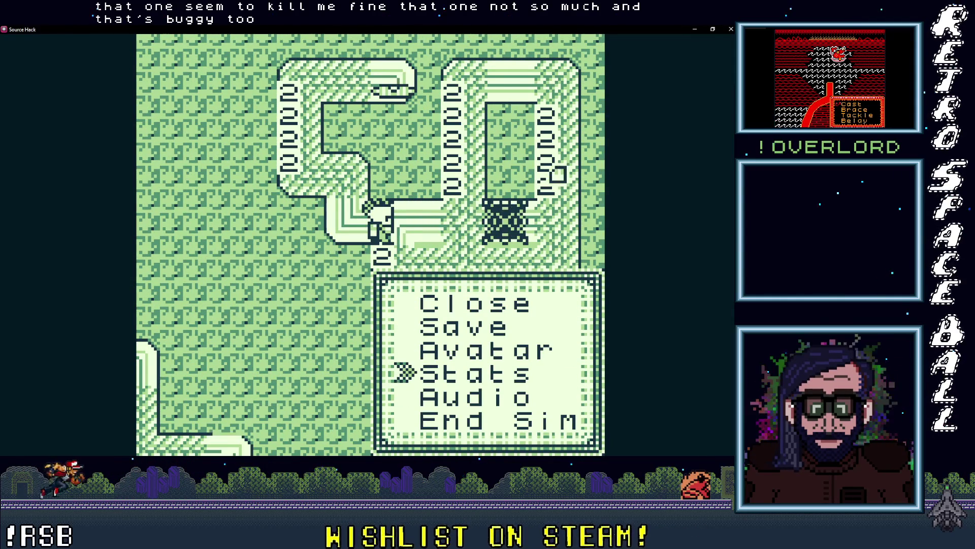
key("Return")
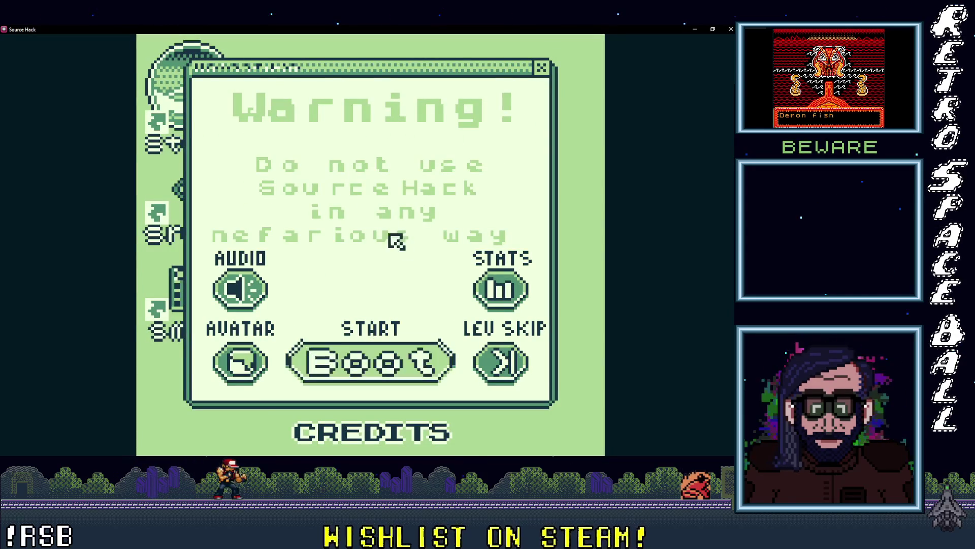
Skip to level 5 and climb the pillar to grab the first square pickup (001/03).
left_click(501, 383)
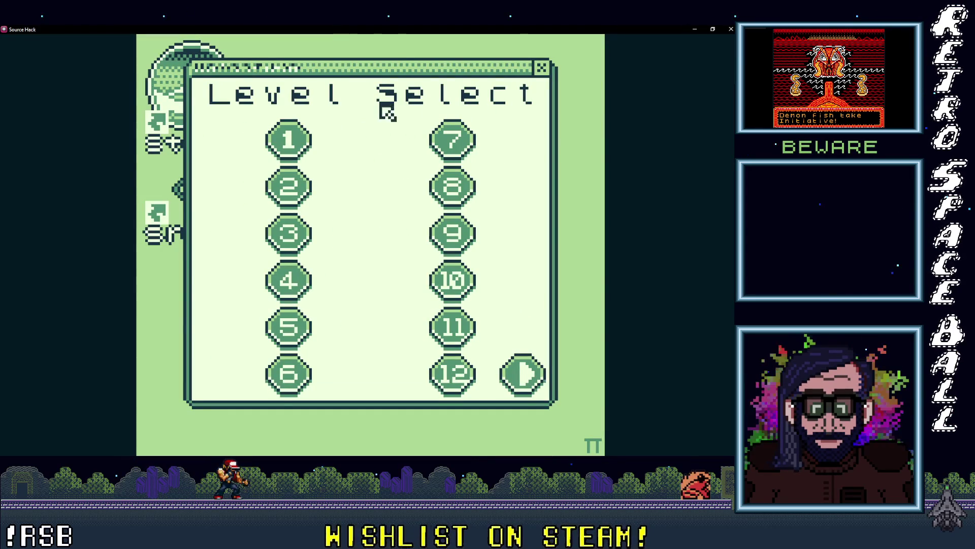
left_click(278, 332)
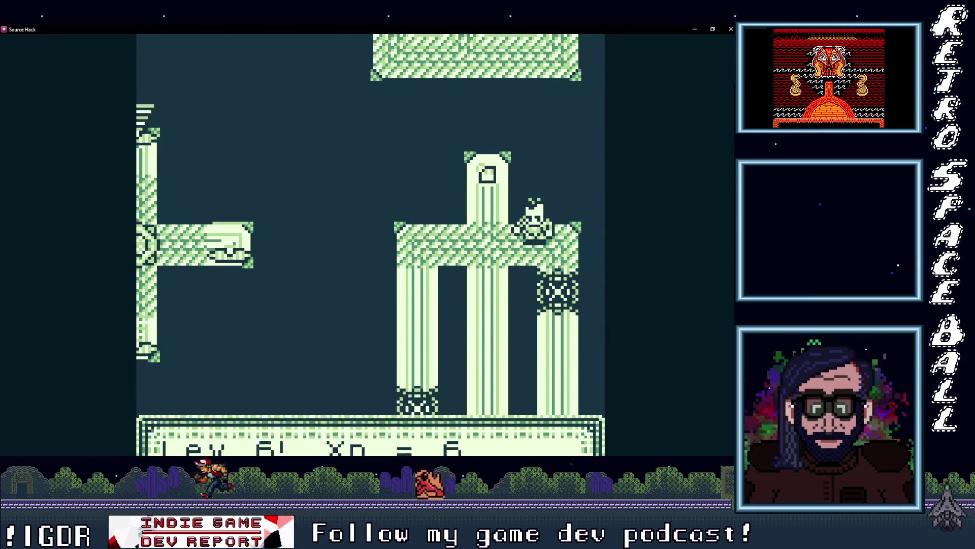
key("Left")
key("Up")
key("Down")
Walk back and forth on the platform, opening and closing the pause menu three times.
key("Left")
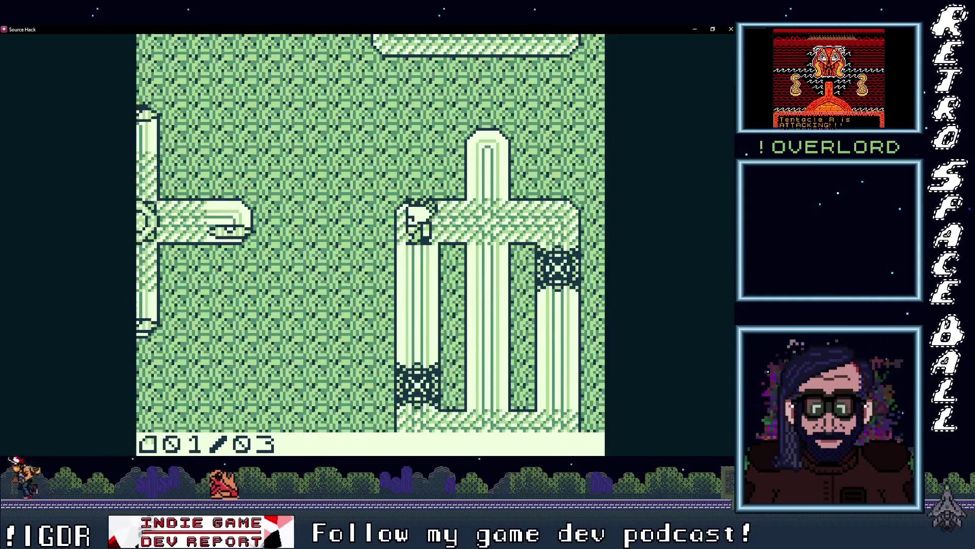
key("Right")
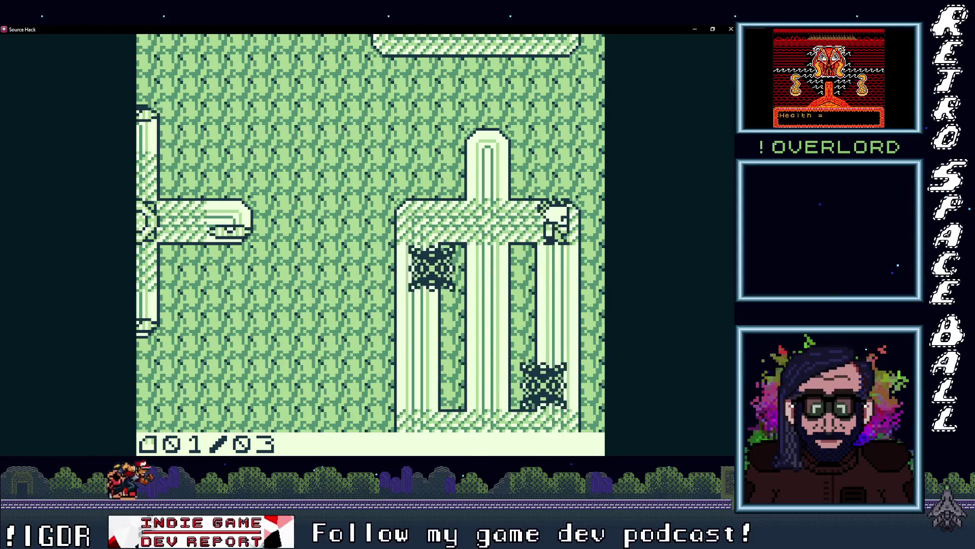
key("Left")
key("Return")
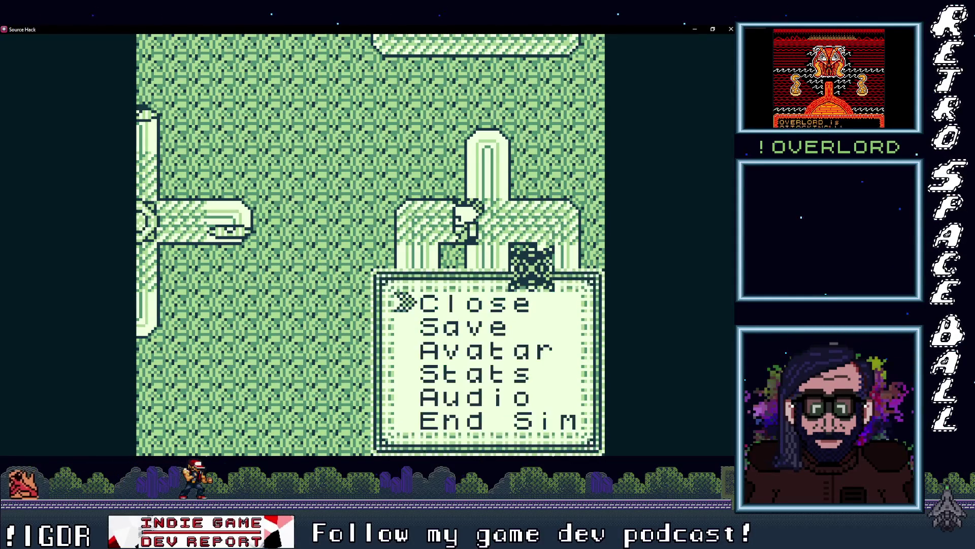
key("Return")
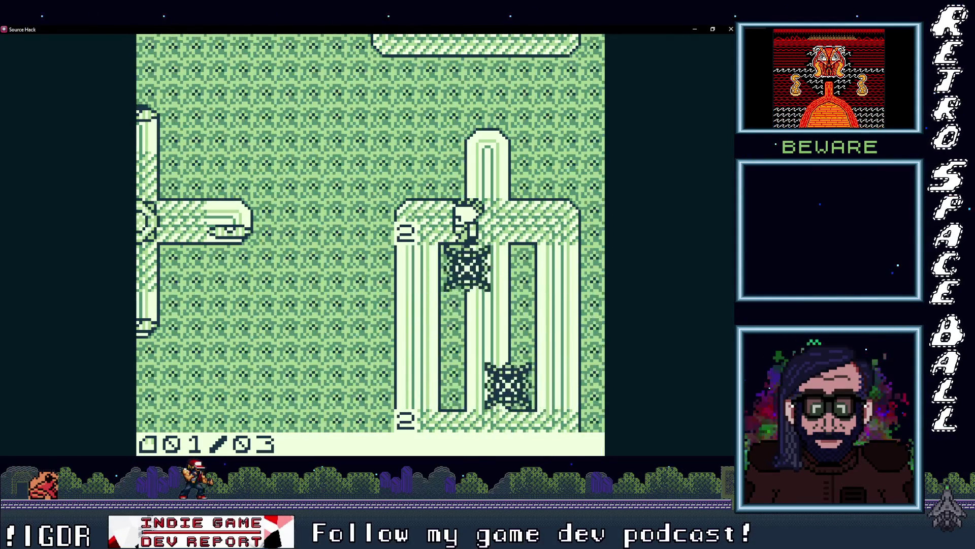
key("Left")
key("Right")
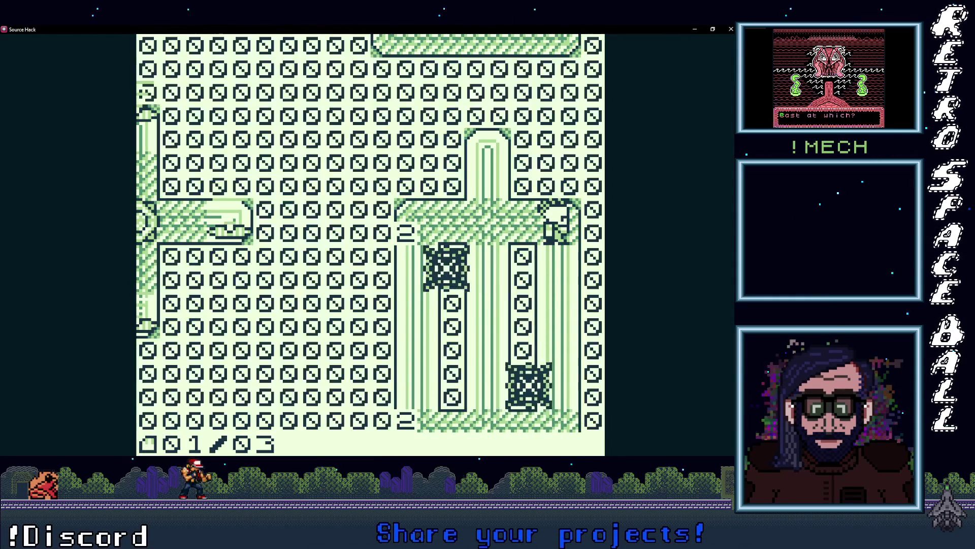
key("Return")
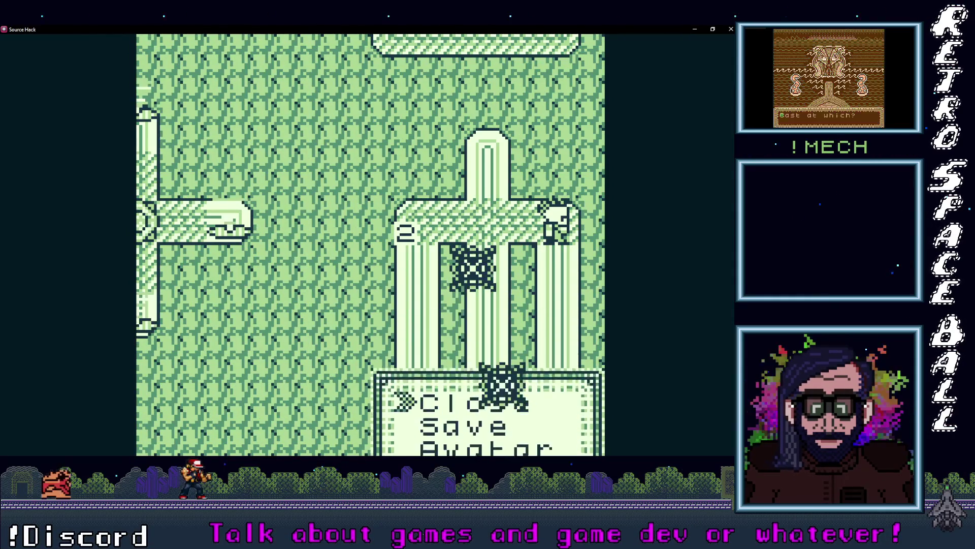
key("Return")
key("Left")
key("Return")
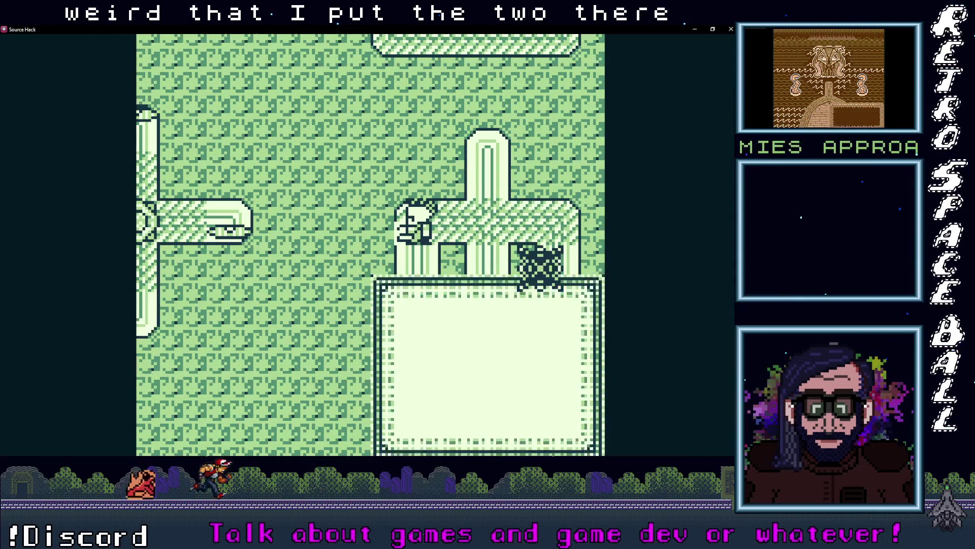
key("Return")
Descend the left pillar, cross the bottom bar, and exit into the cross-shaped shooting room.
key("Right")
key("Left")
key("Down")
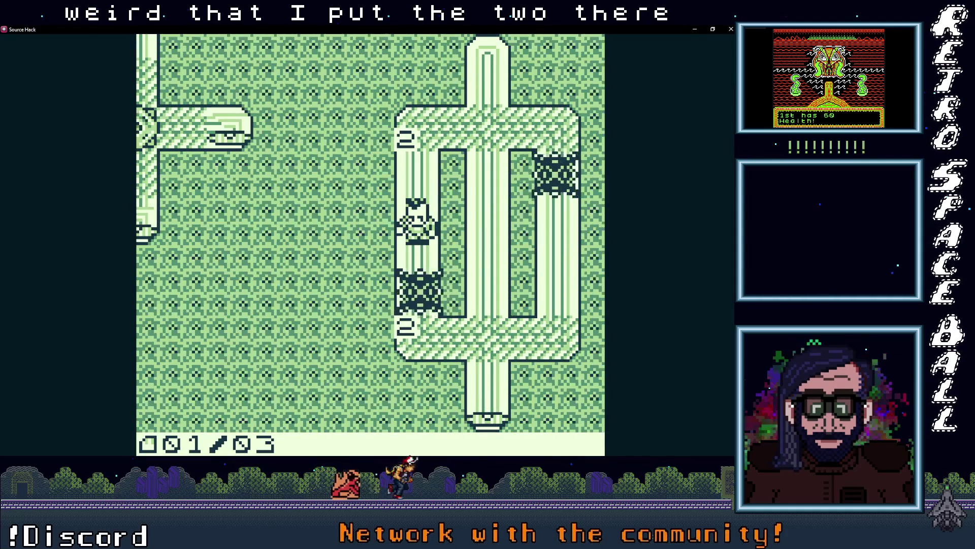
key("Down")
key("Right")
key("Down")
key("Down")
key("Left")
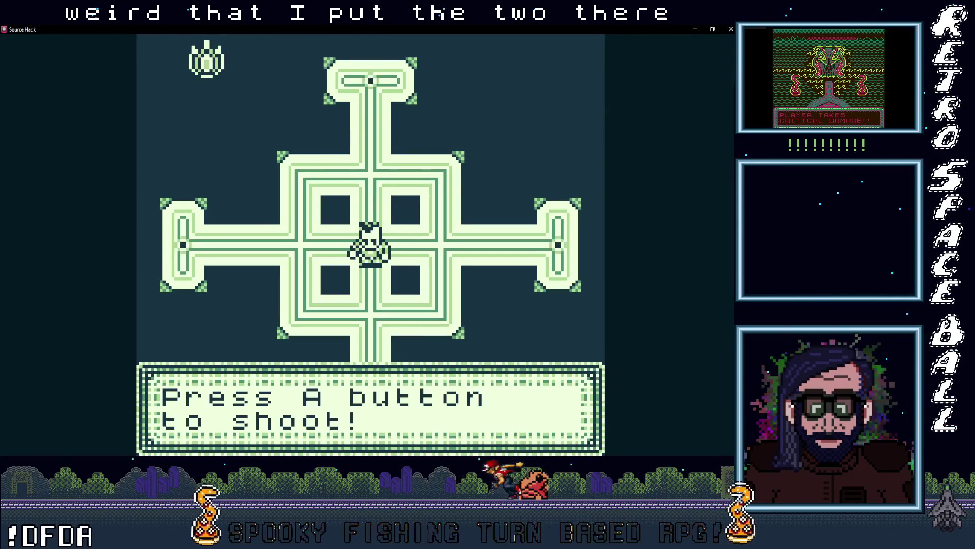
Clear the cross arena via its bottom and right arms, then dismiss the XP message.
key("Down")
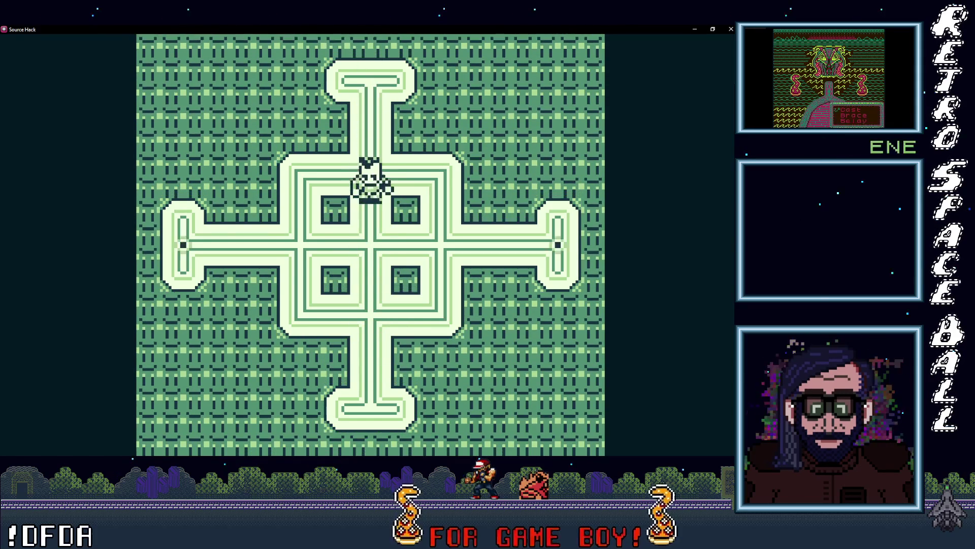
key("Right")
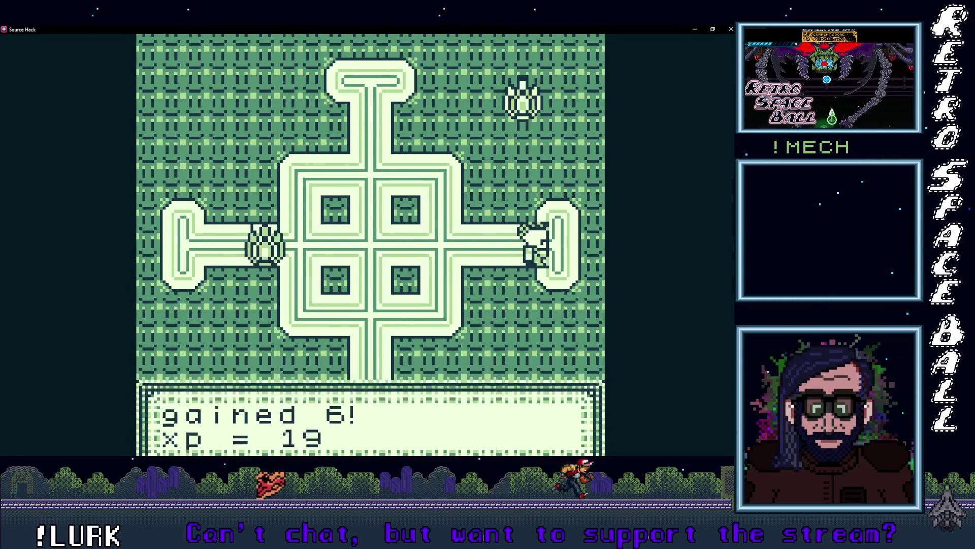
key("z")
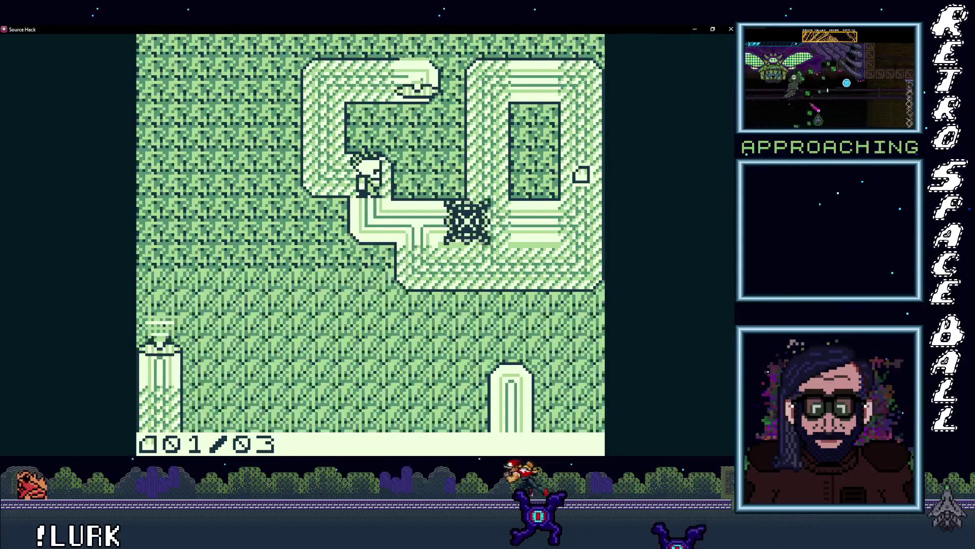
Walk along the pipe-level path with the counter now at 002/03.
key("Right")
key("Up")
key("Down")
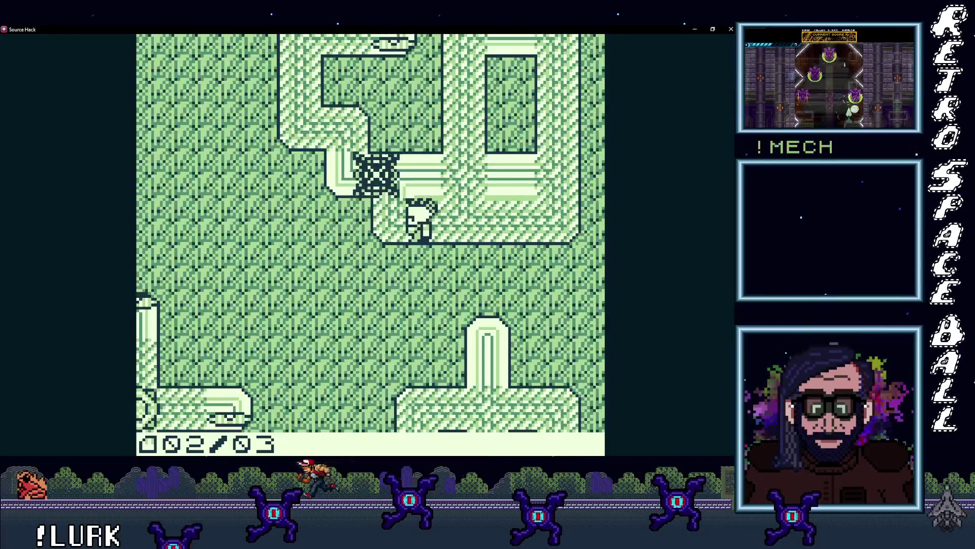
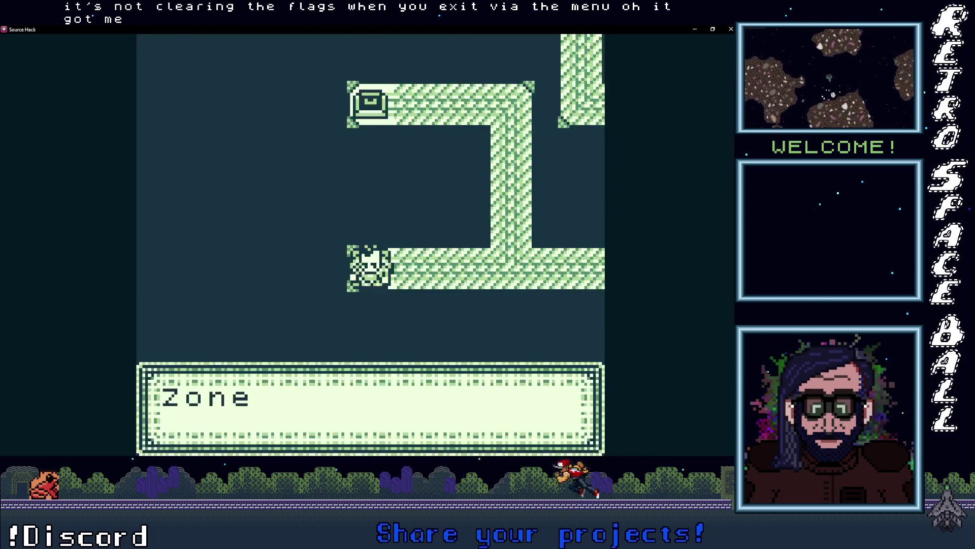
Walk the player up the pipe toward the box, then right and left along the pipes.
key("Right")
key("Up")
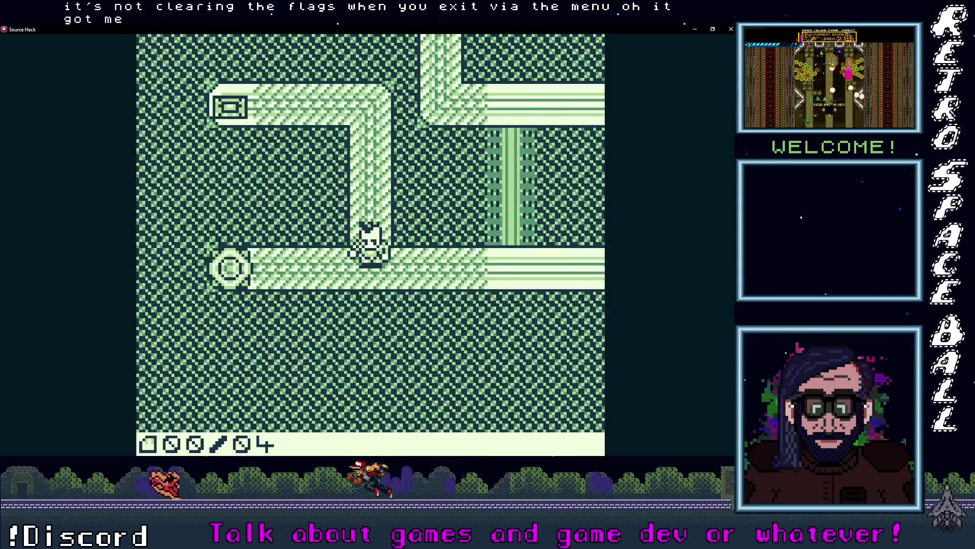
key("Right")
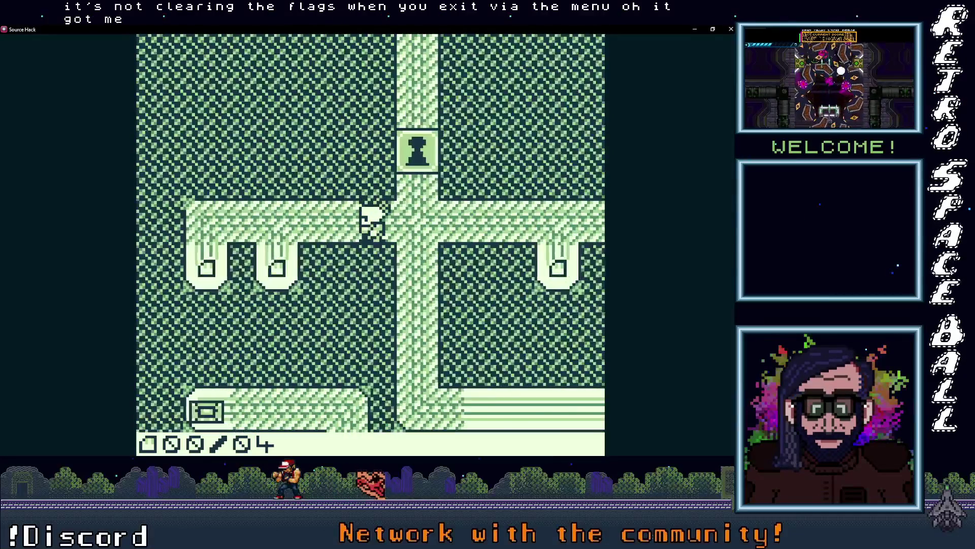
key("Left")
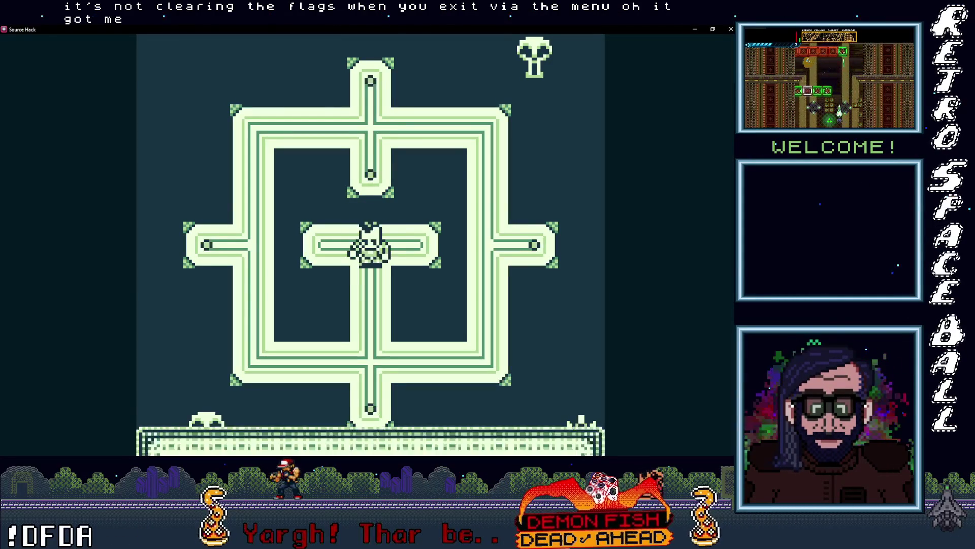
Dismiss the prompt and walk down and left along the cross room's bottom pipe.
key("z")
key("Down")
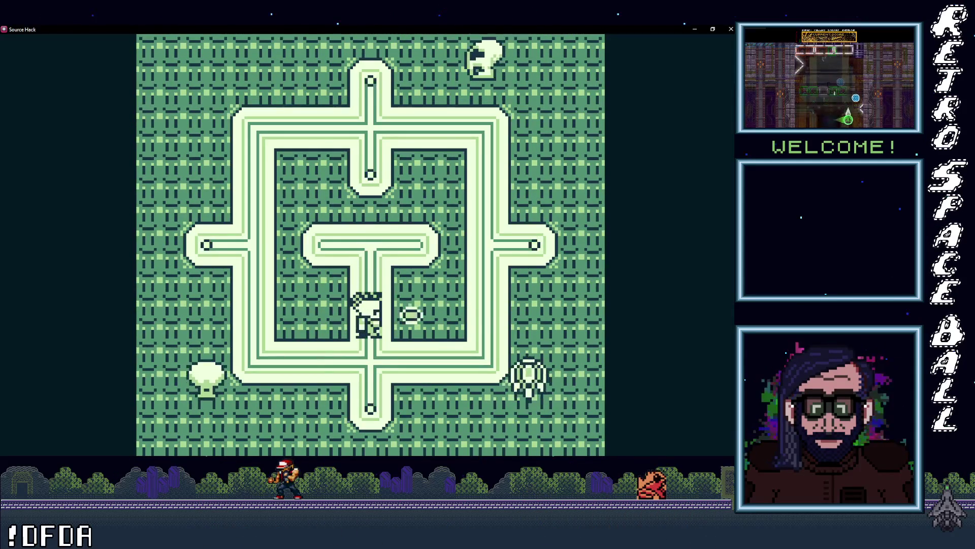
key("Down")
key("Up")
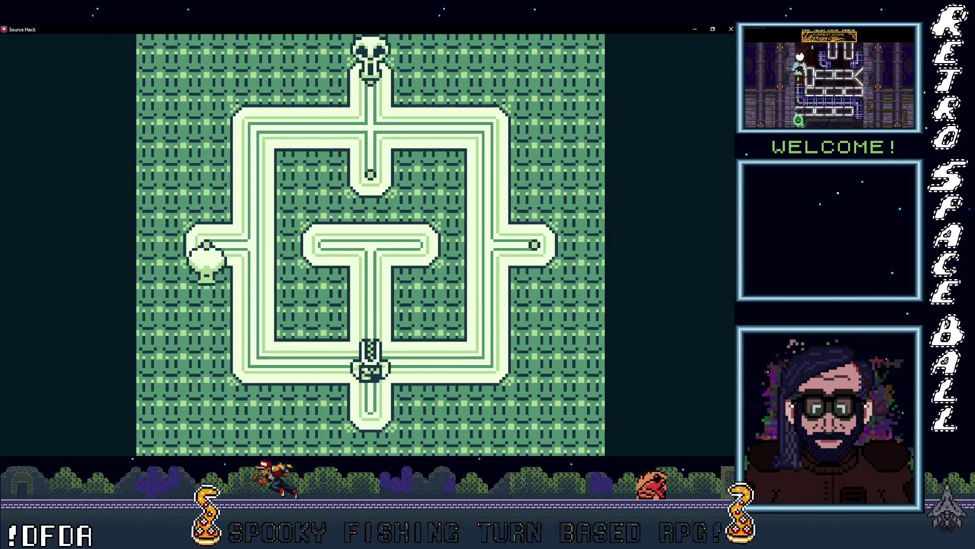
key("Left")
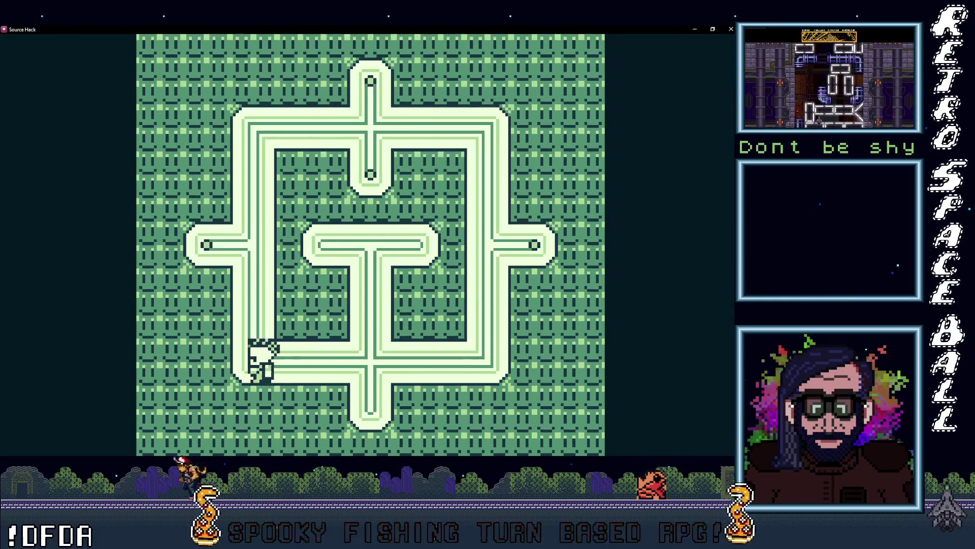
Climb the left pipe and go right along the top into the skull enemy.
key("Up")
key("Left")
key("Up")
key("Right")
key("Up")
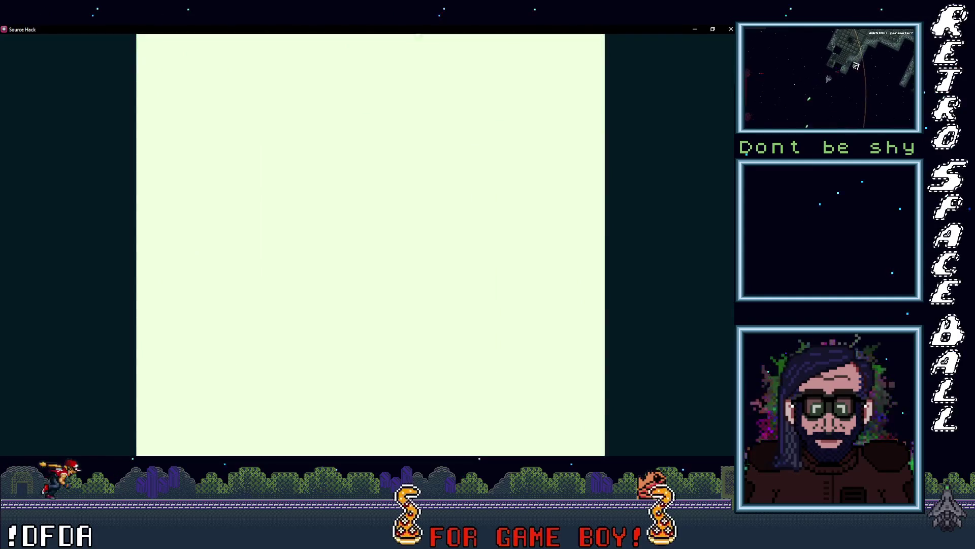
Skip the 'ouch', Zone intro and 'You are being HACKED!!!' messages.
key("z")
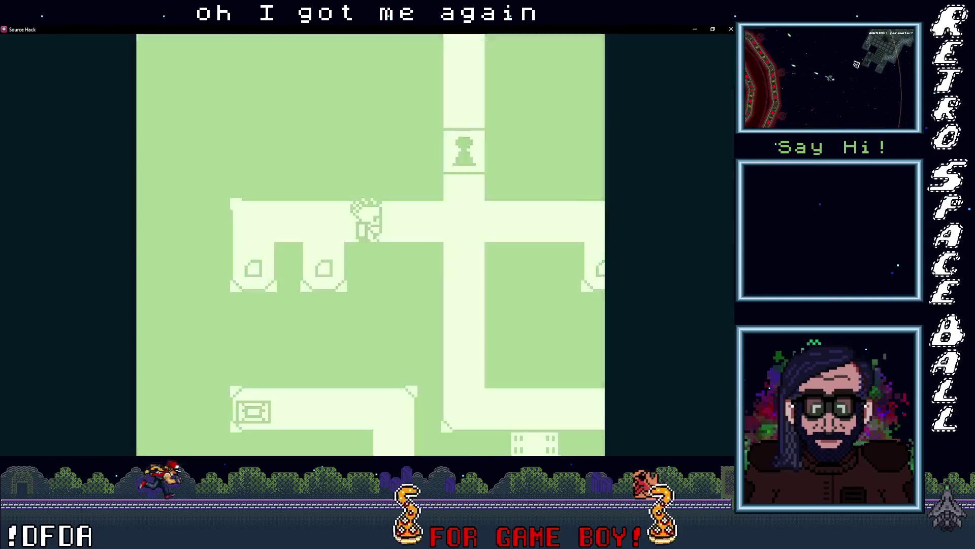
key("z")
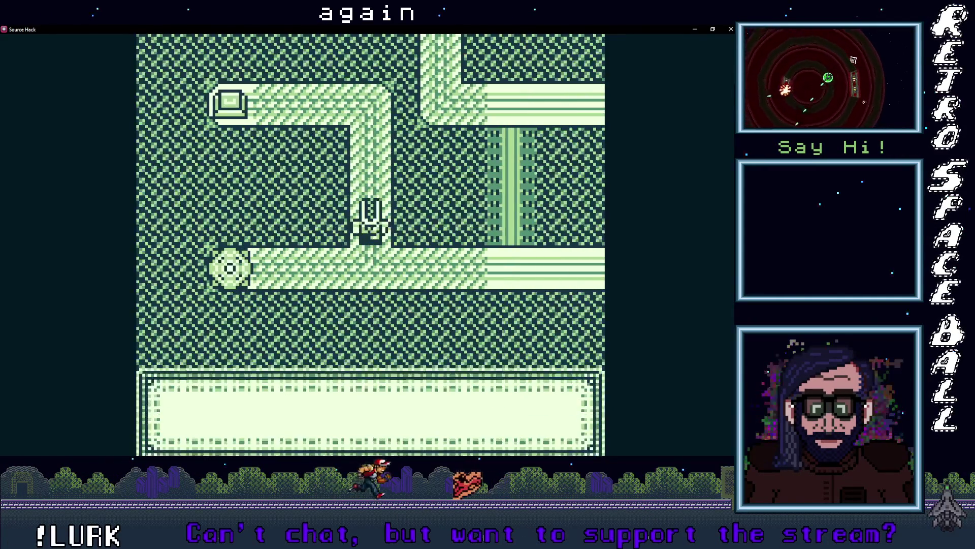
key("z")
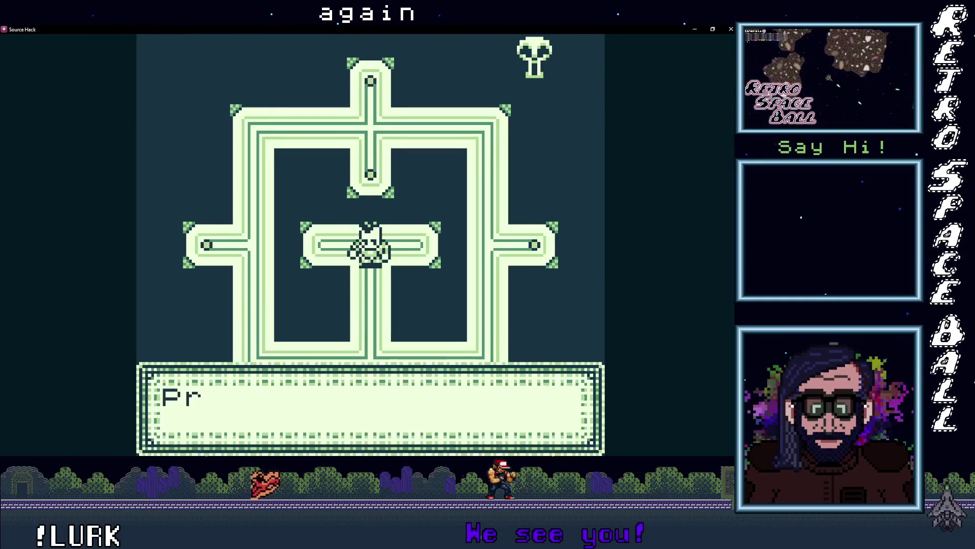
Walk down, left and up the cross room's corridors until a skull catches the player.
key("Left")
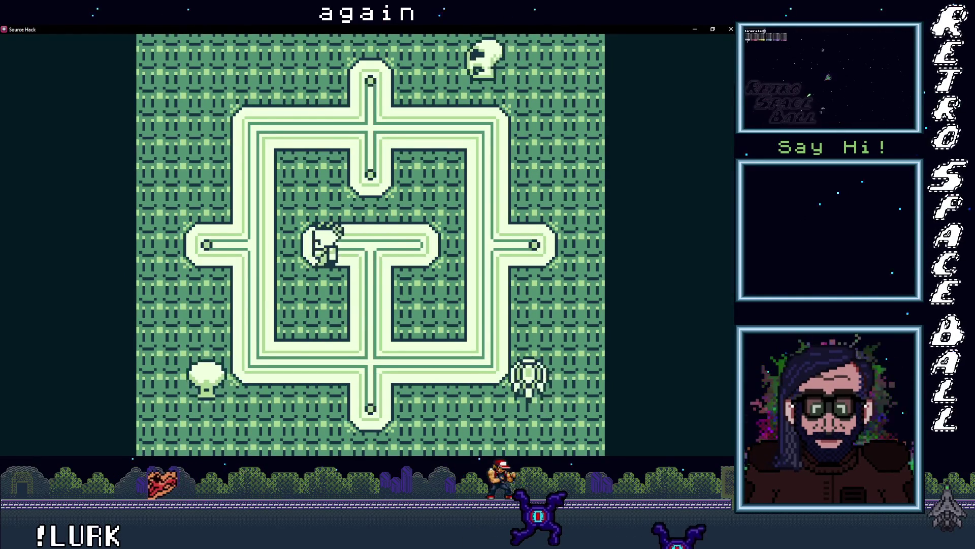
key("Right")
key("Down")
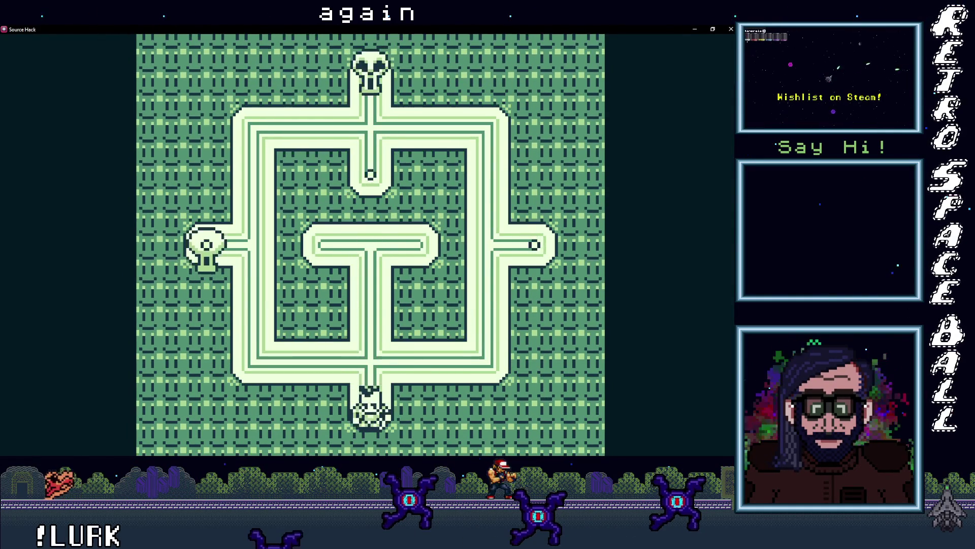
key("Up")
key("Left")
key("Up")
key("Left")
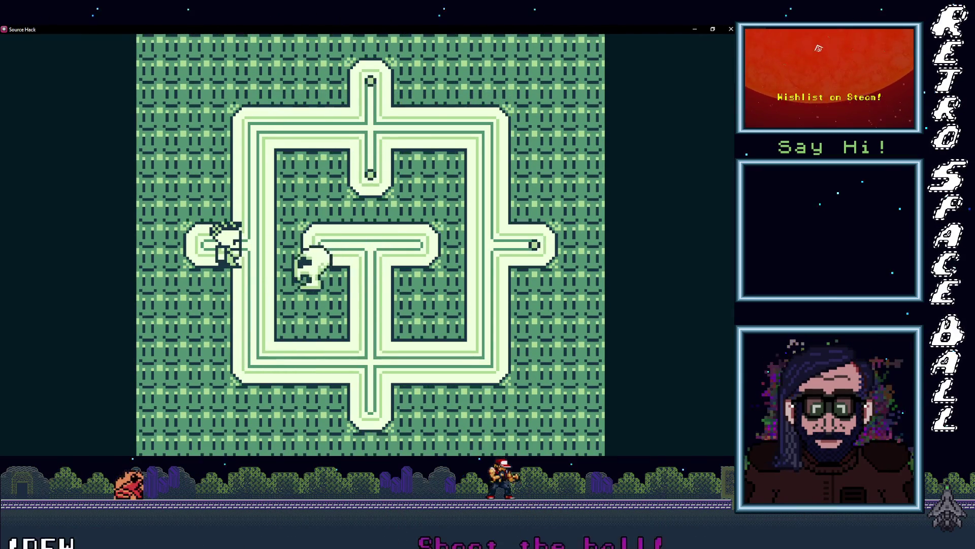
key("Up")
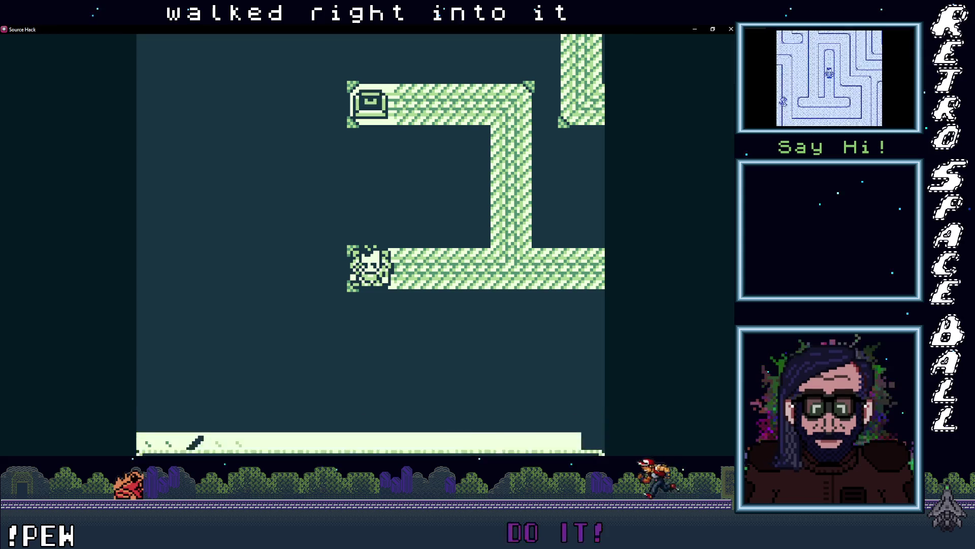
Clear the level-up and shooting hints, step down and right onto the enemy, and close the XP message.
key("Return")
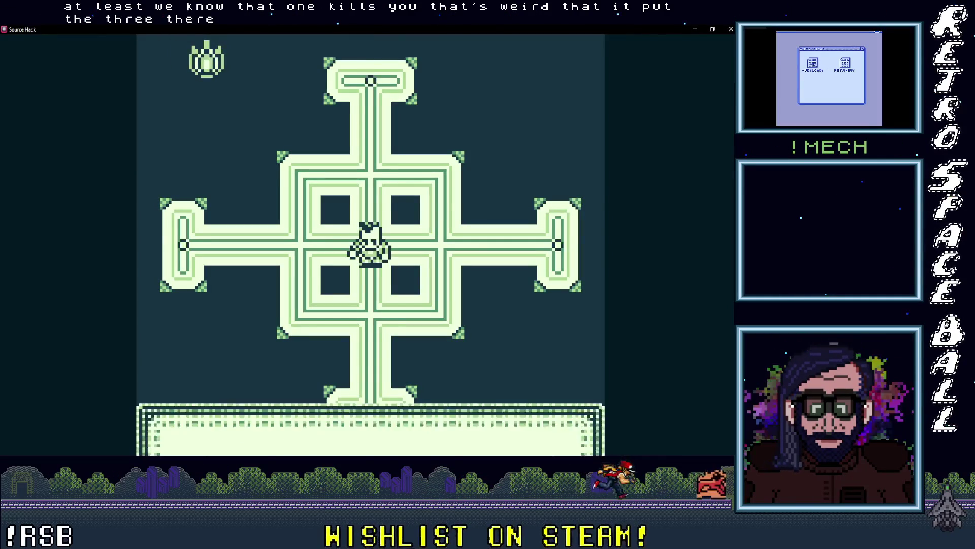
key("z")
key("Down")
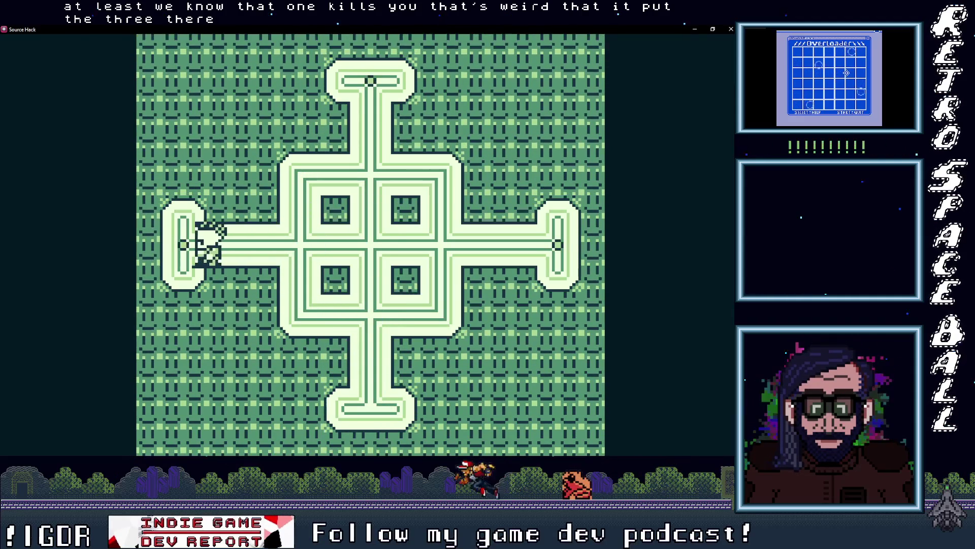
key("Right")
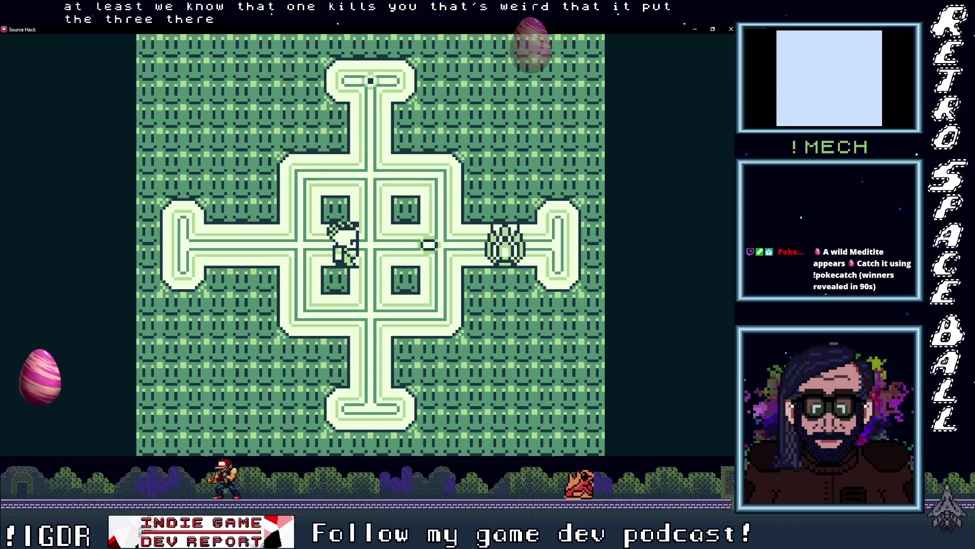
key("Right")
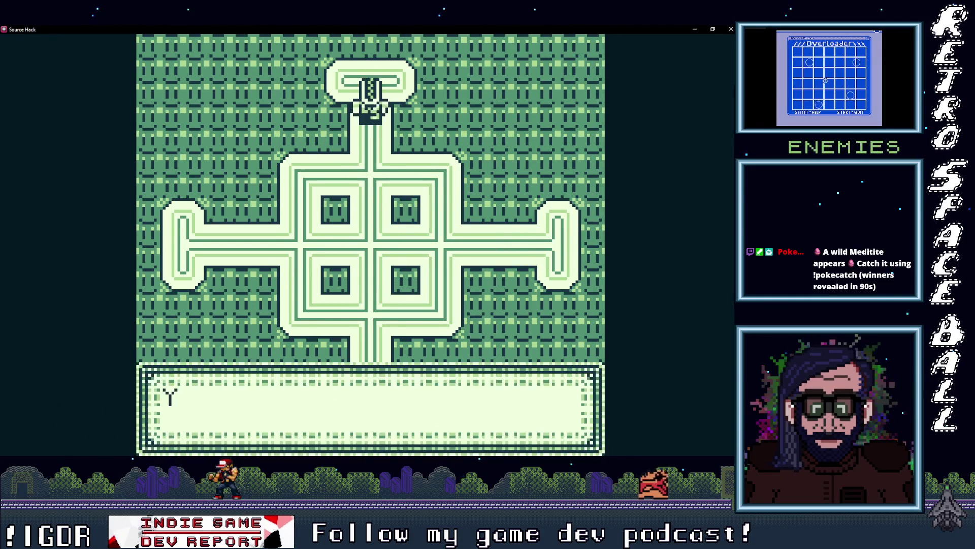
key("z")
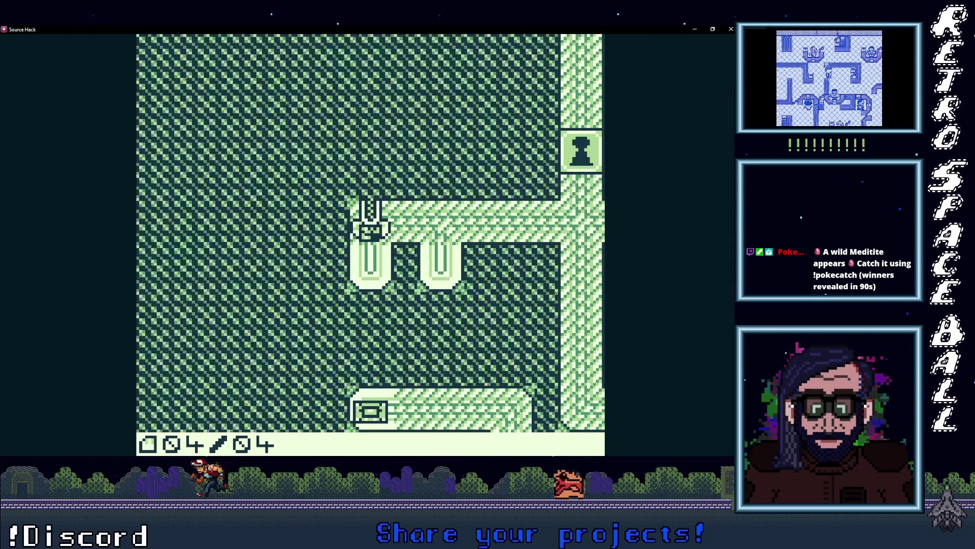
Walk right and up into the warp circle, then dismiss the level-up message.
key("Right")
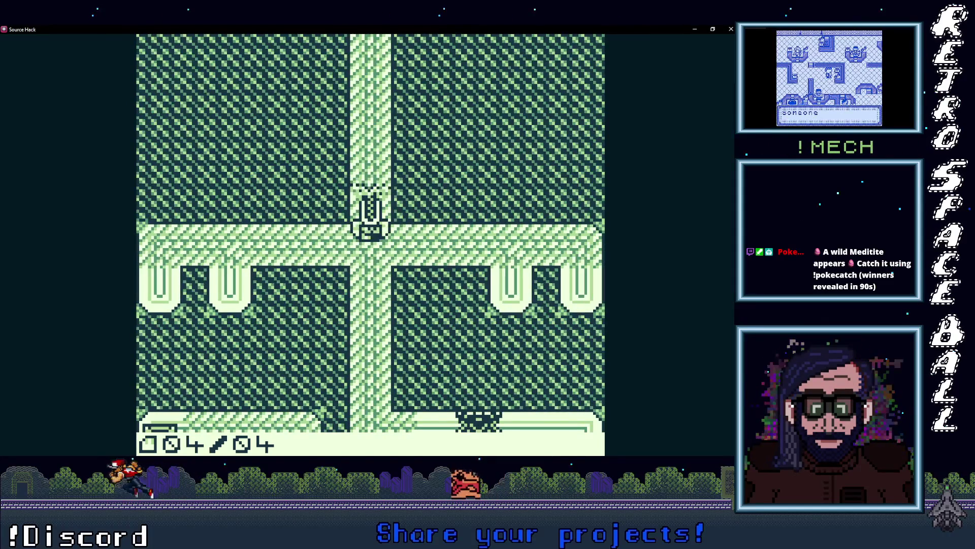
key("Up")
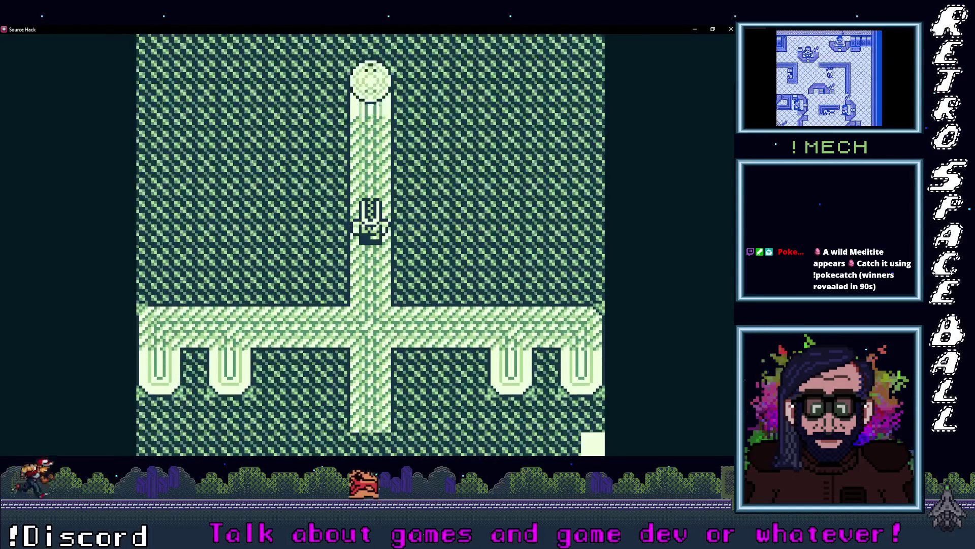
key("Up")
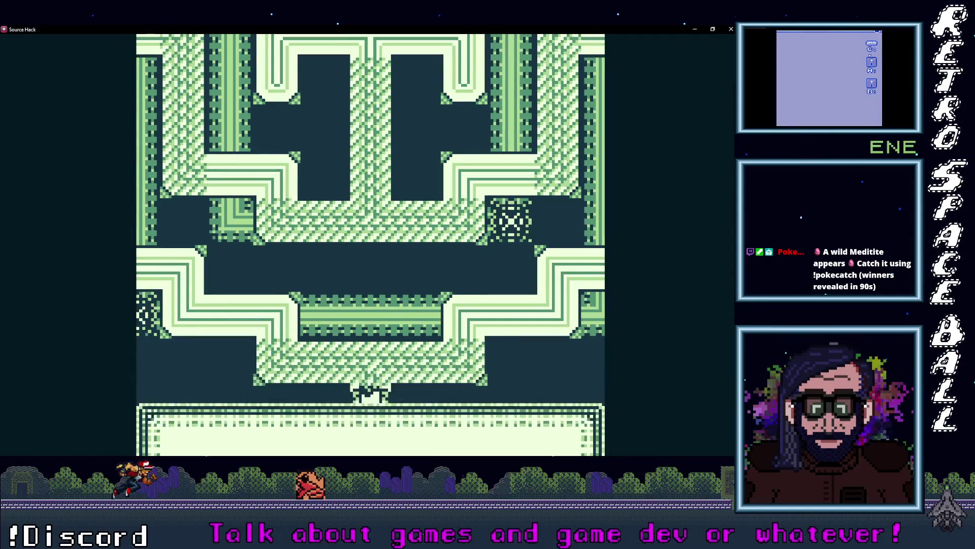
key("z")
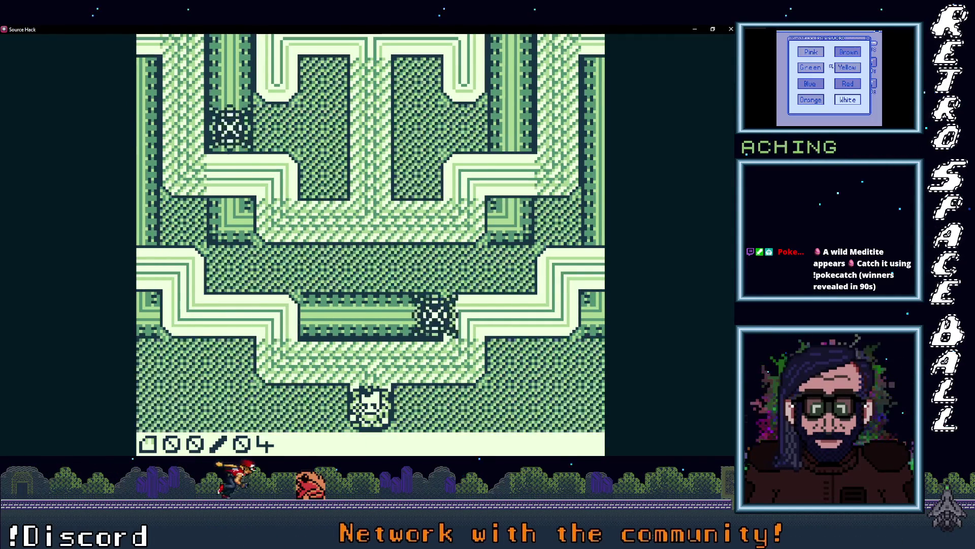
Navigate the Zone 7 maze, picking up an item, and walk up into the enemies.
key("Up")
key("Left")
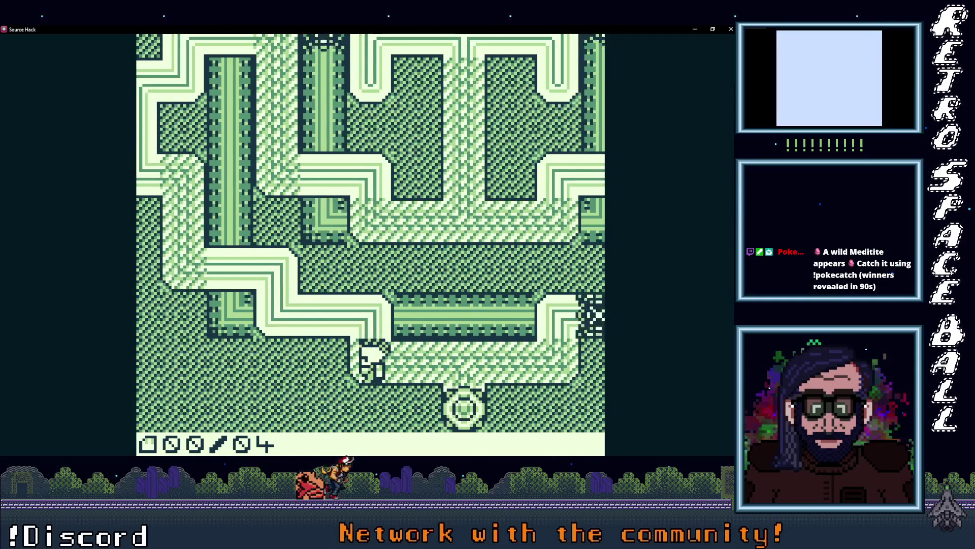
key("Right")
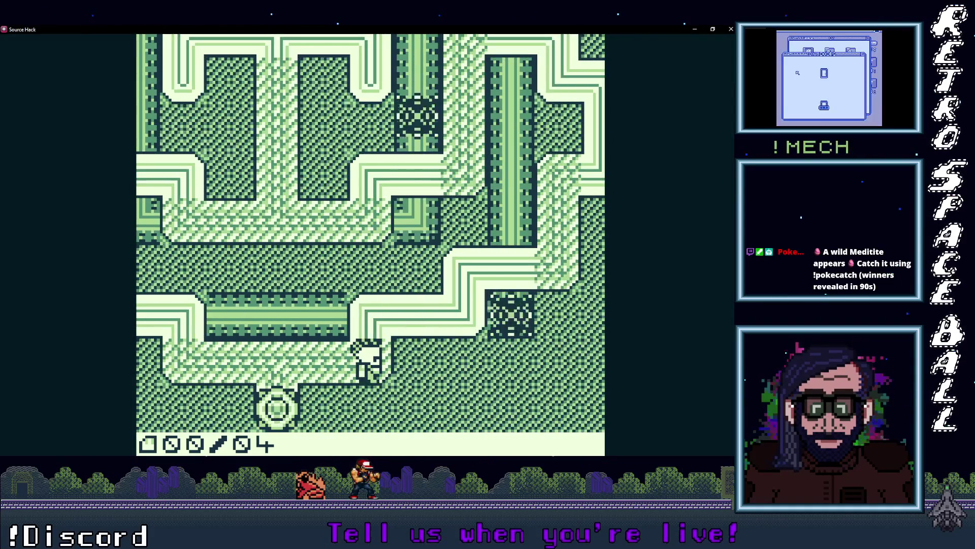
key("Up")
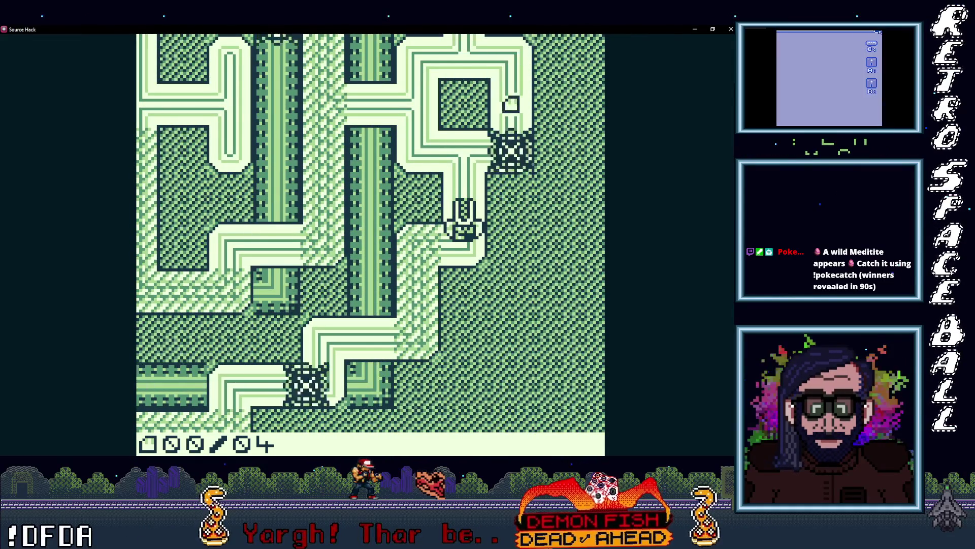
key("Up")
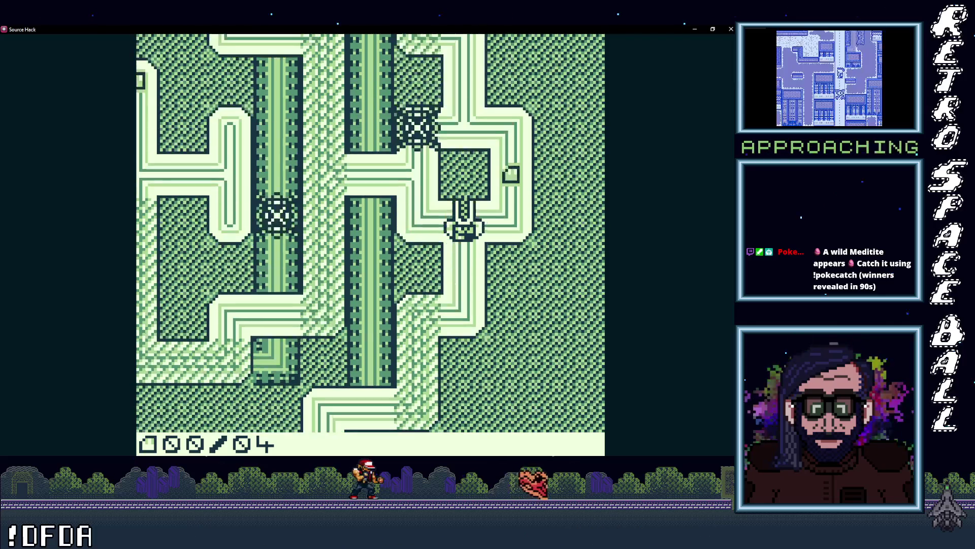
key("Left")
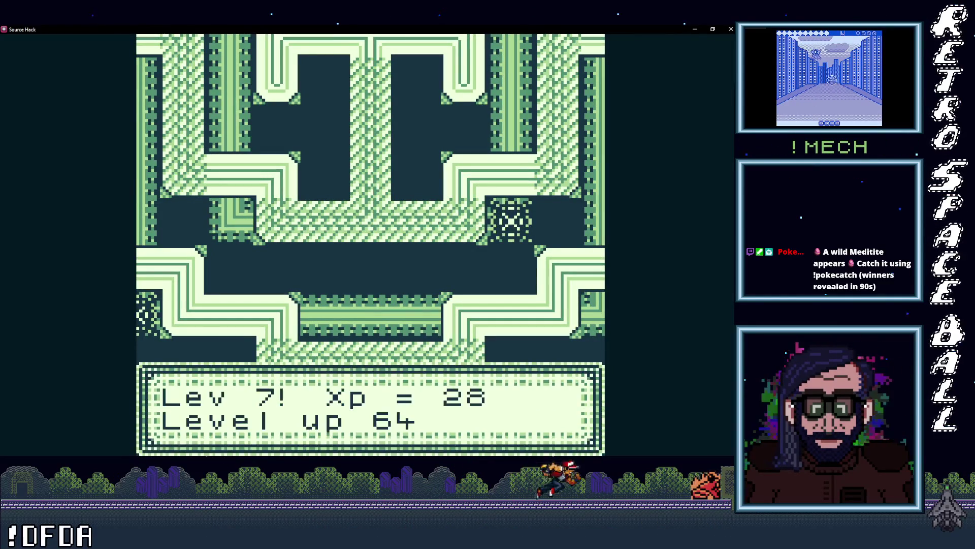
key("Up")
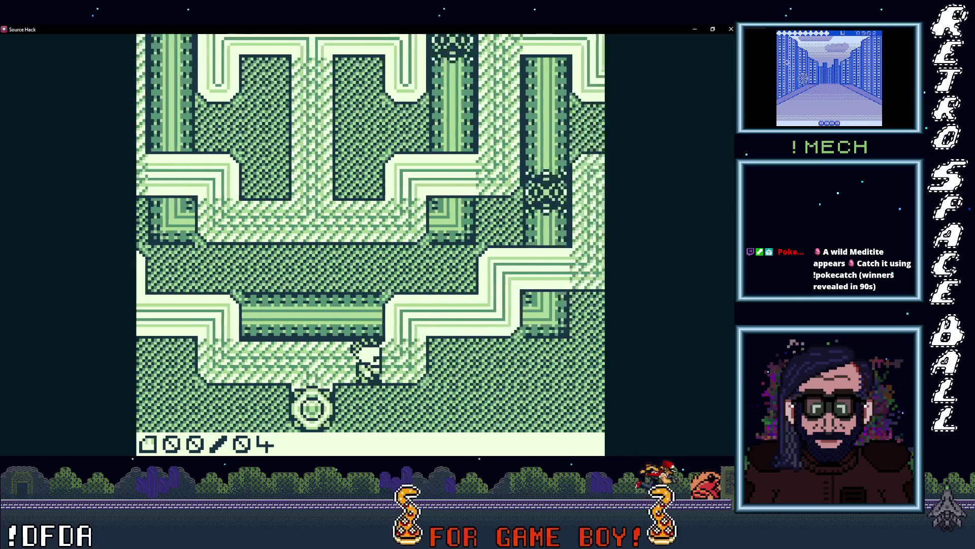
key("Up")
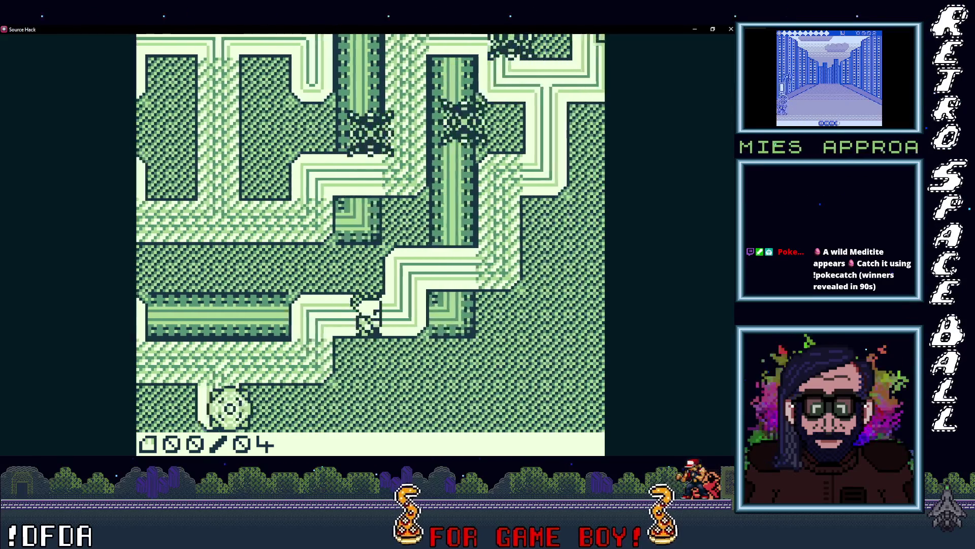
key("Up")
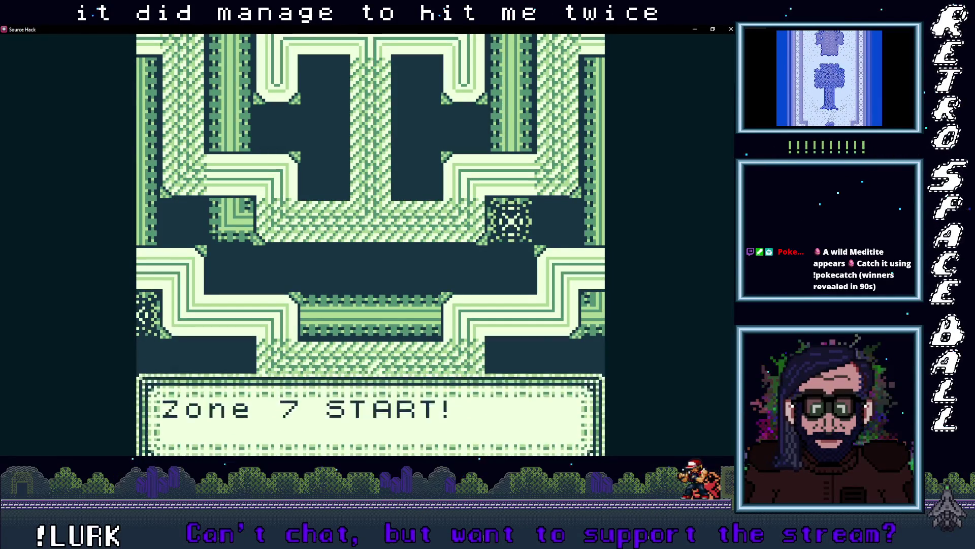
Walk up and right to collect the first item, then head down toward the room exit.
key("Up")
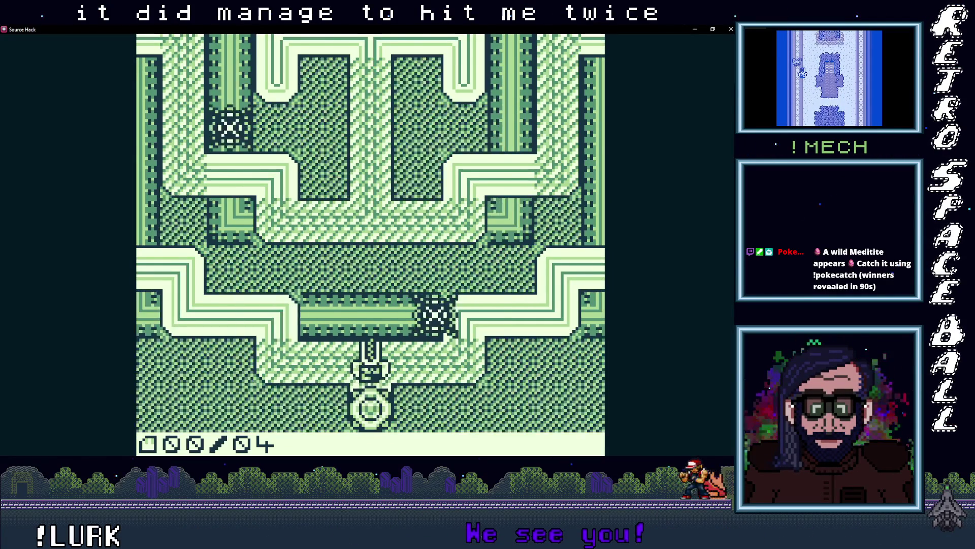
key("Up")
key("Right")
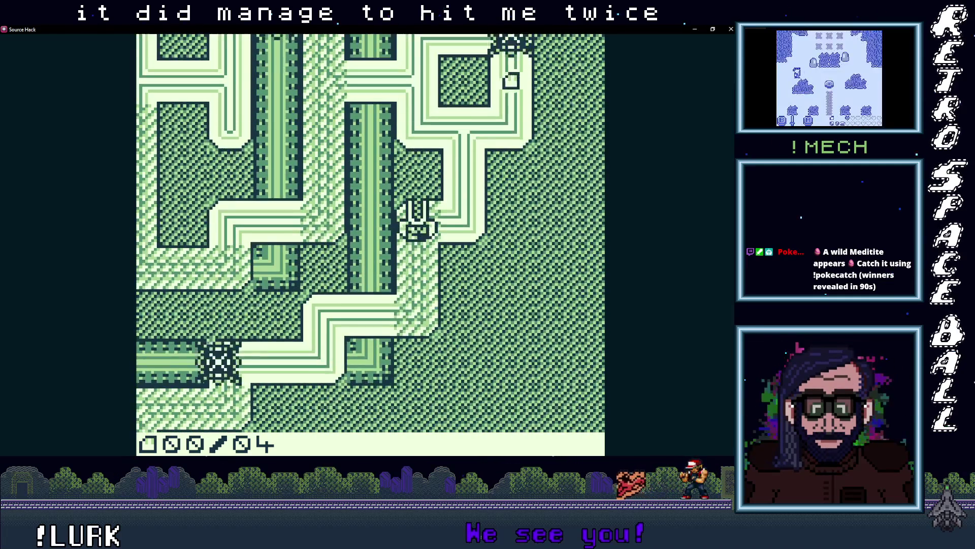
key("Right")
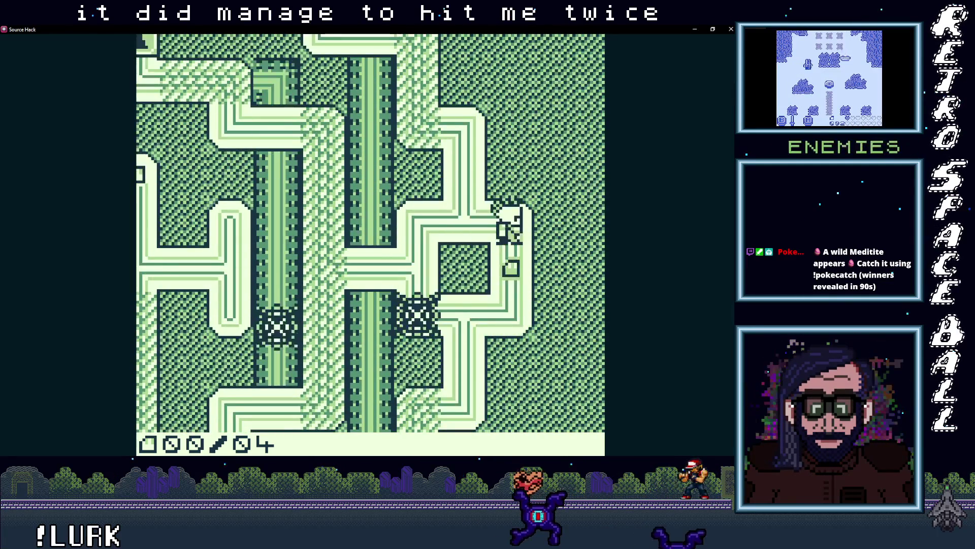
key("Up")
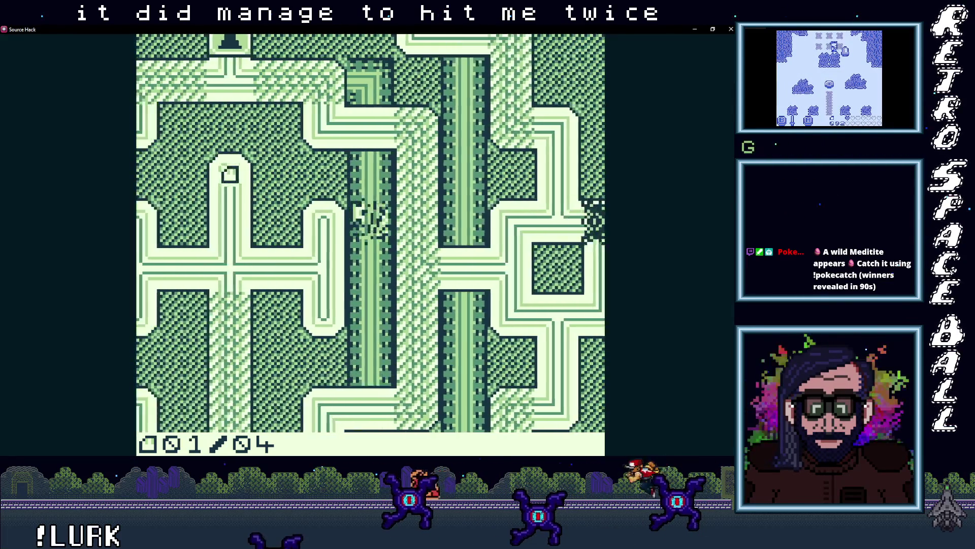
key("Down")
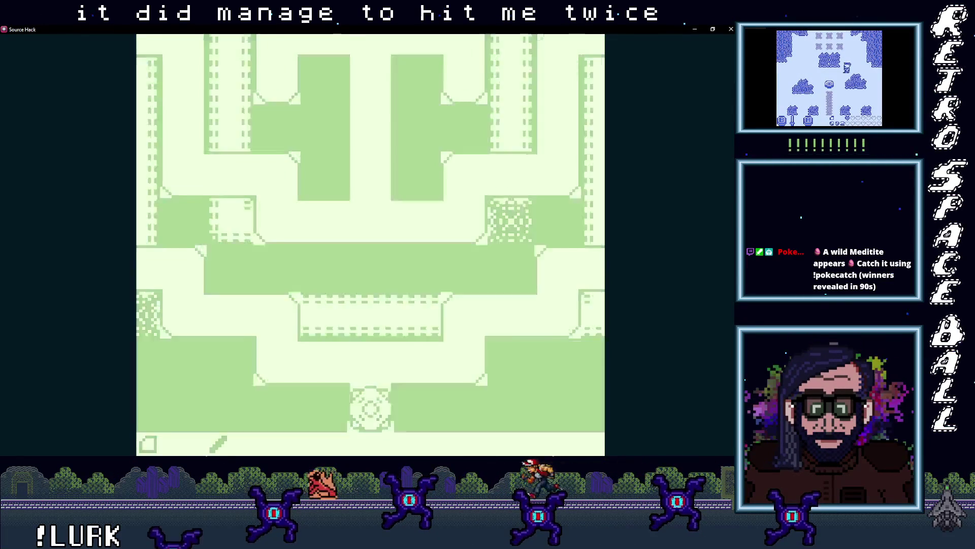
Resume Zone 7, go right and around the corner, grab an item, and keep moving until reset.
key("z")
key("Up")
key("Up")
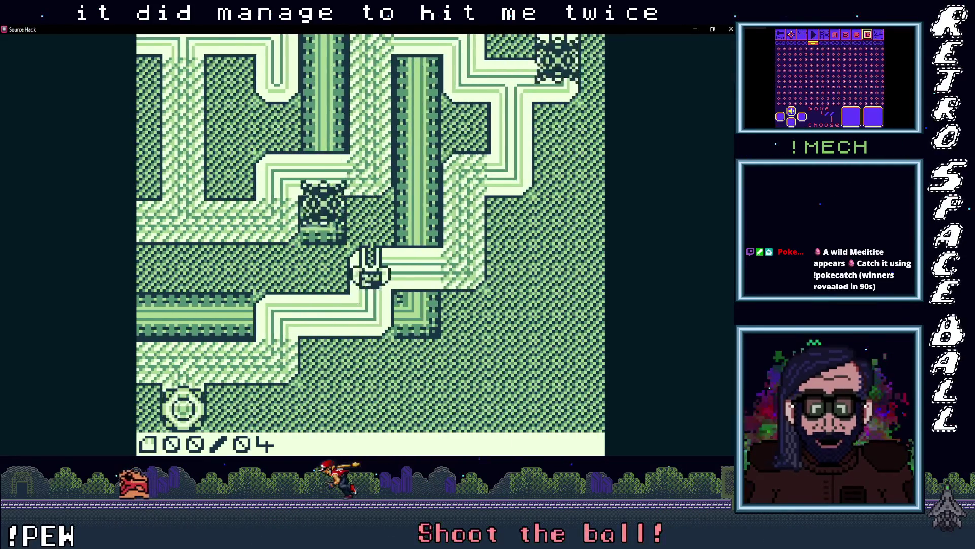
key("Right")
key("Up")
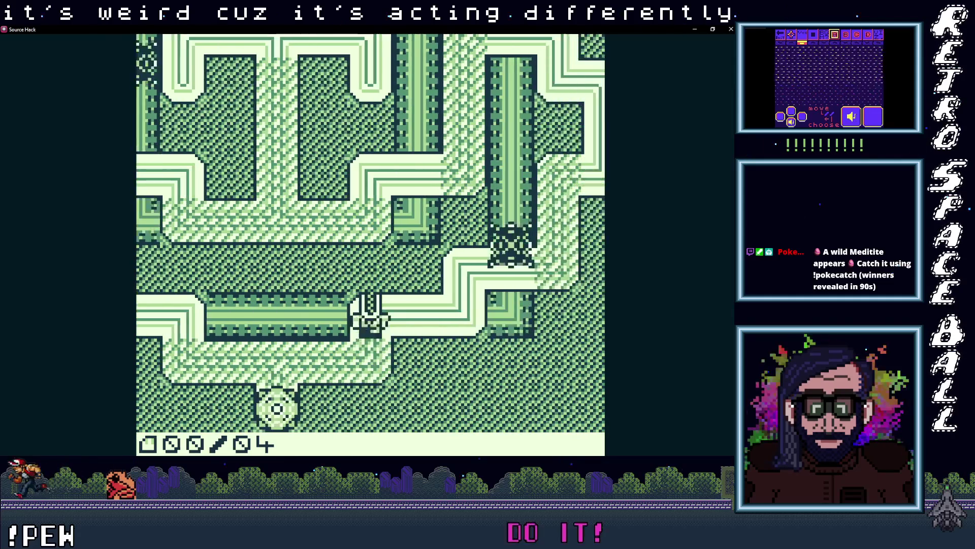
key("Right")
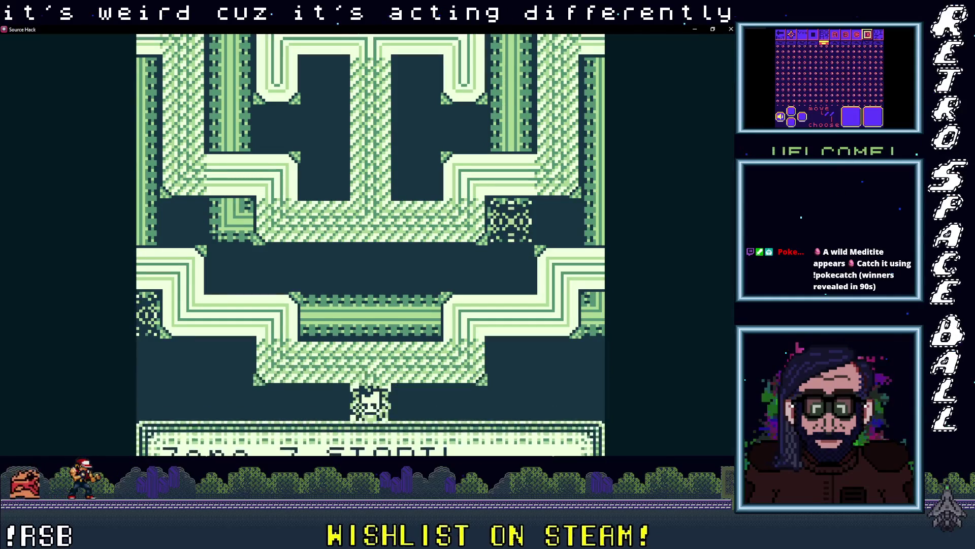
key("Up")
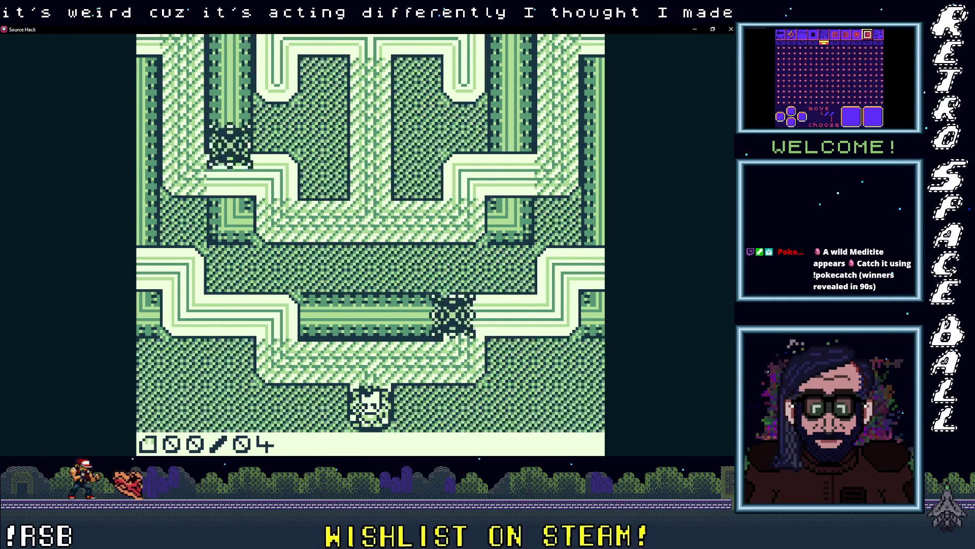
key("Up")
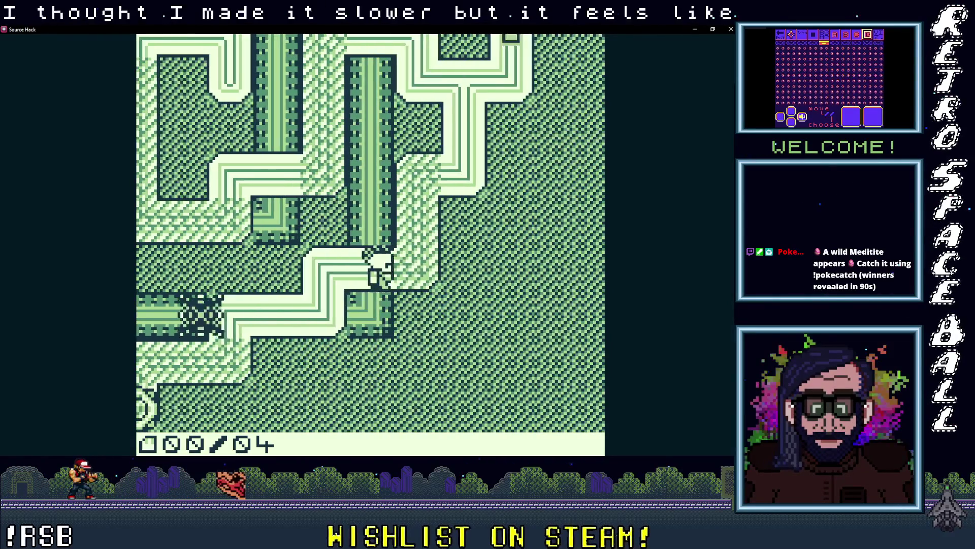
key("Right")
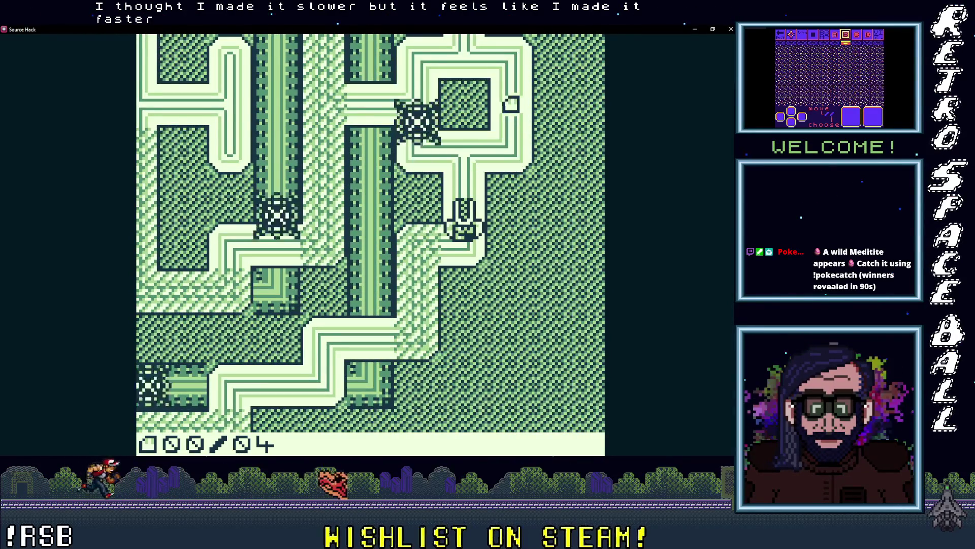
key("Left")
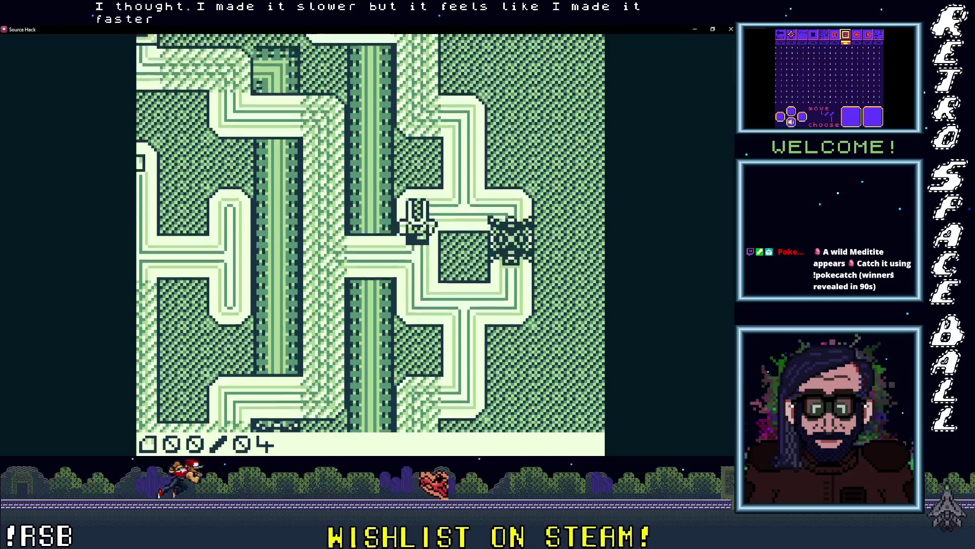
key("Up")
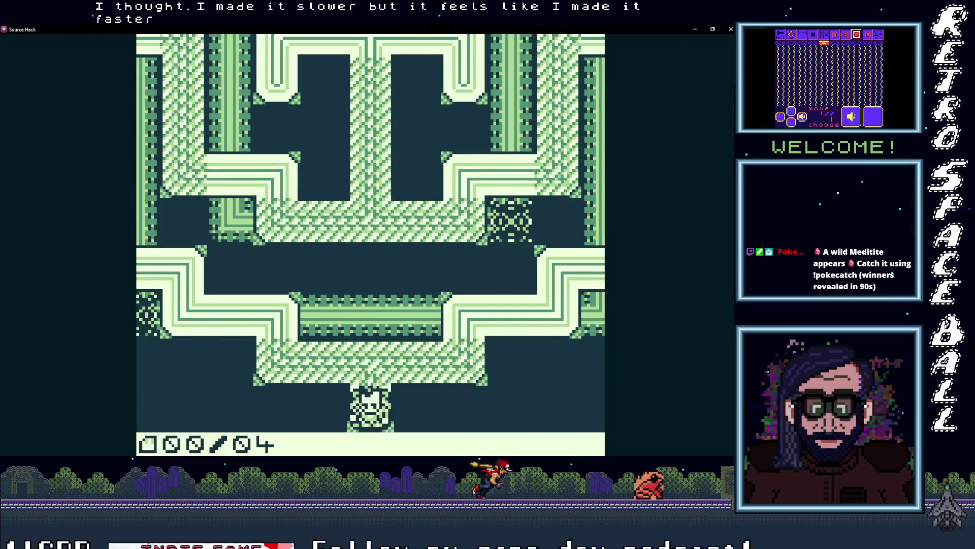
Collect an item on the next run, then head up and left toward the enemies until the room resets.
key("Up")
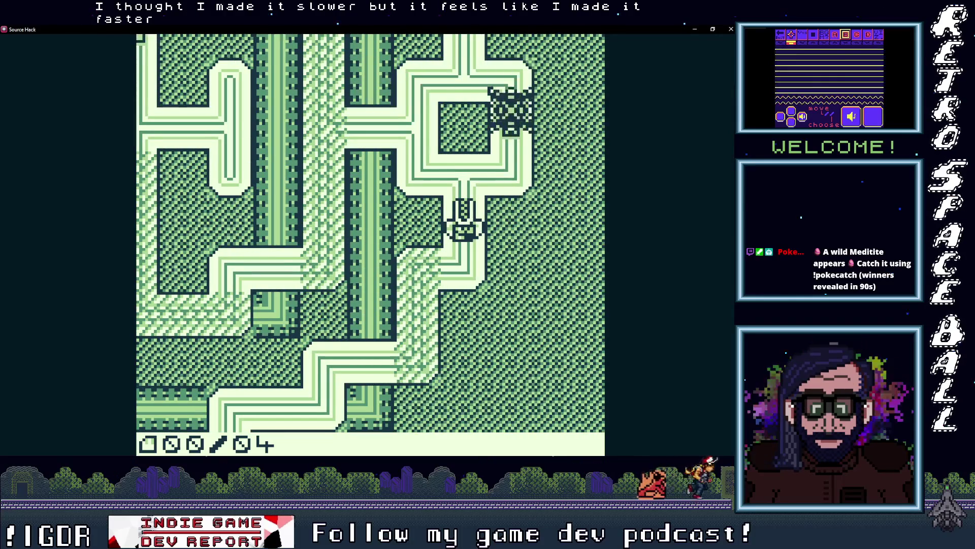
key("Up")
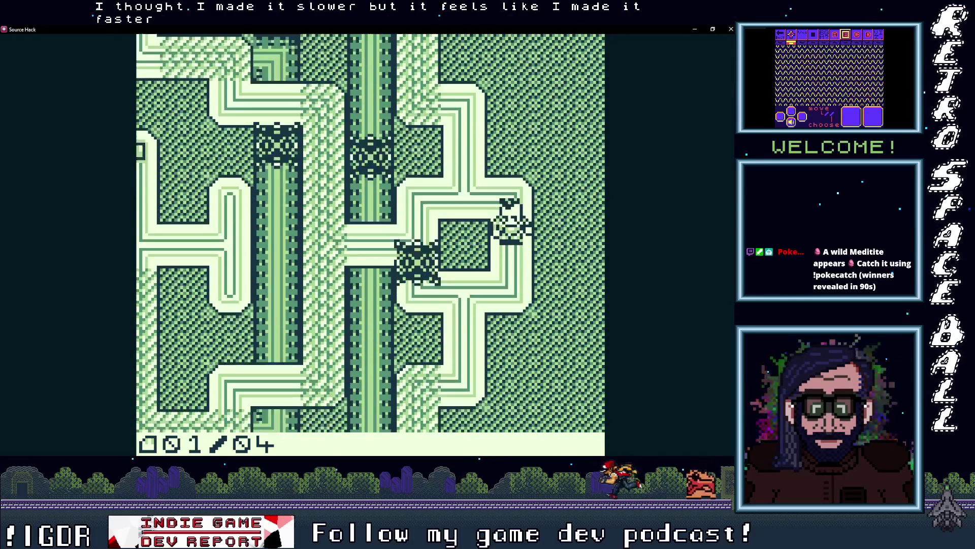
key("Down")
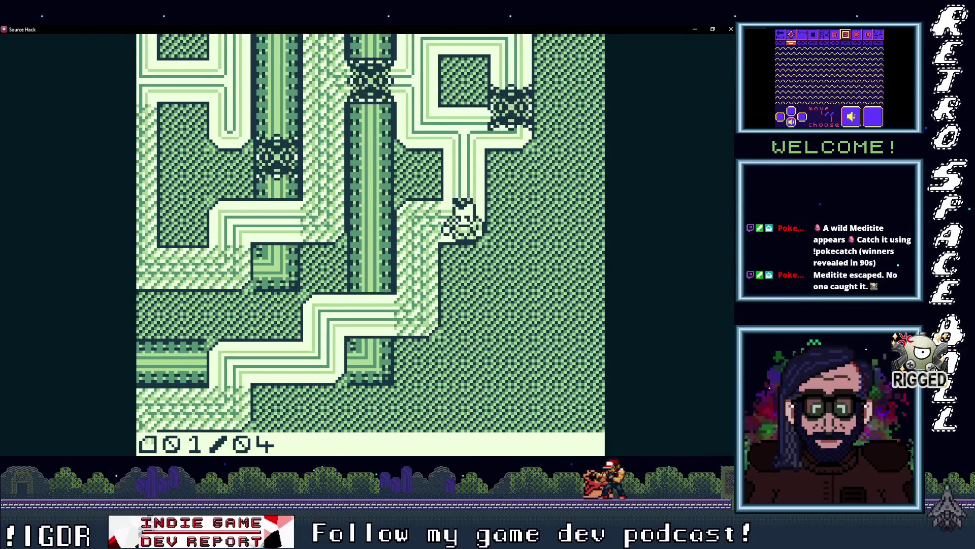
key("Up")
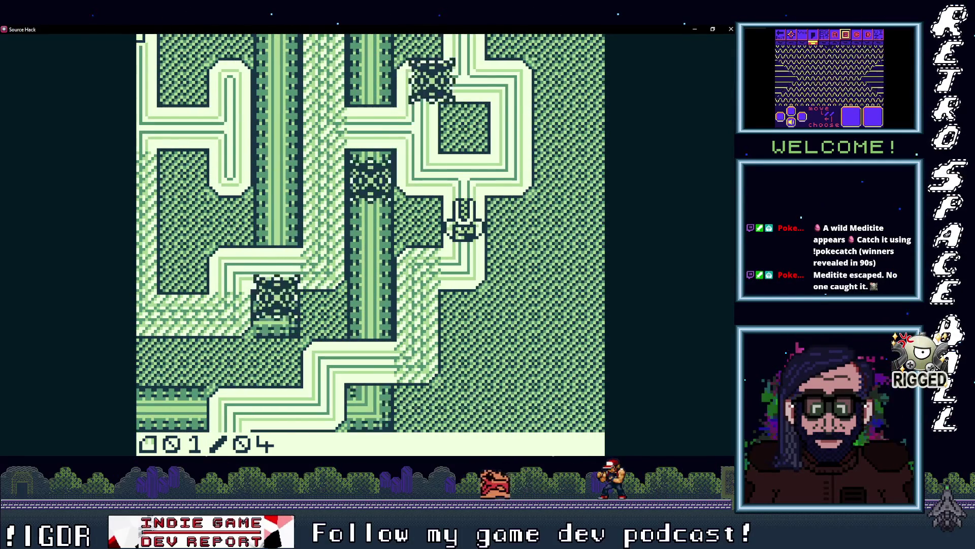
key("Up")
key("Left")
key("Up")
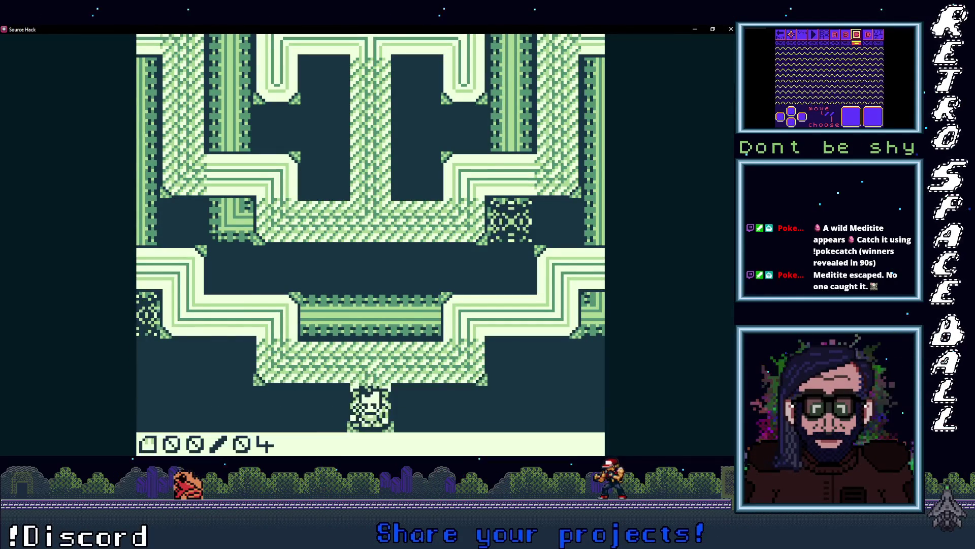
Play the restarted zone again, collect an item down-left, and head toward the exit portal.
key("Up")
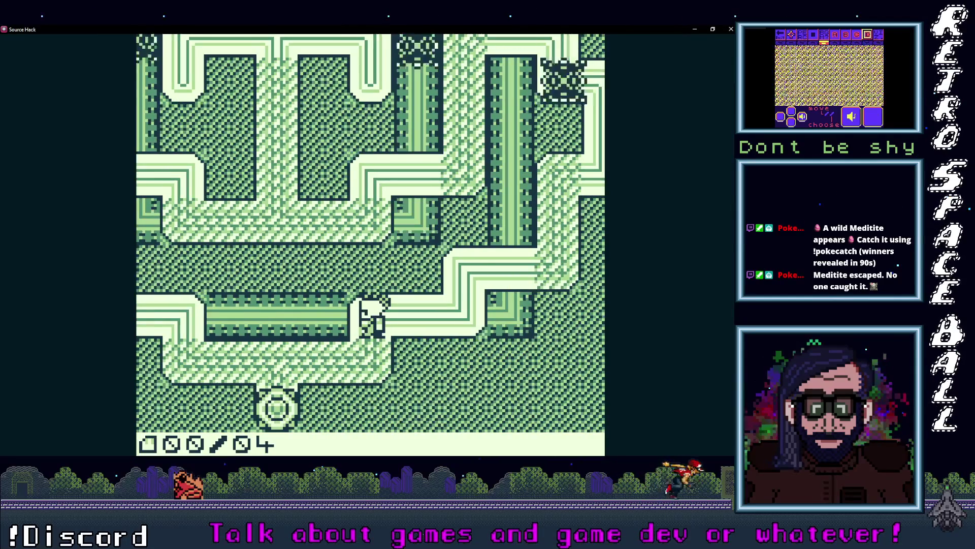
key("Left")
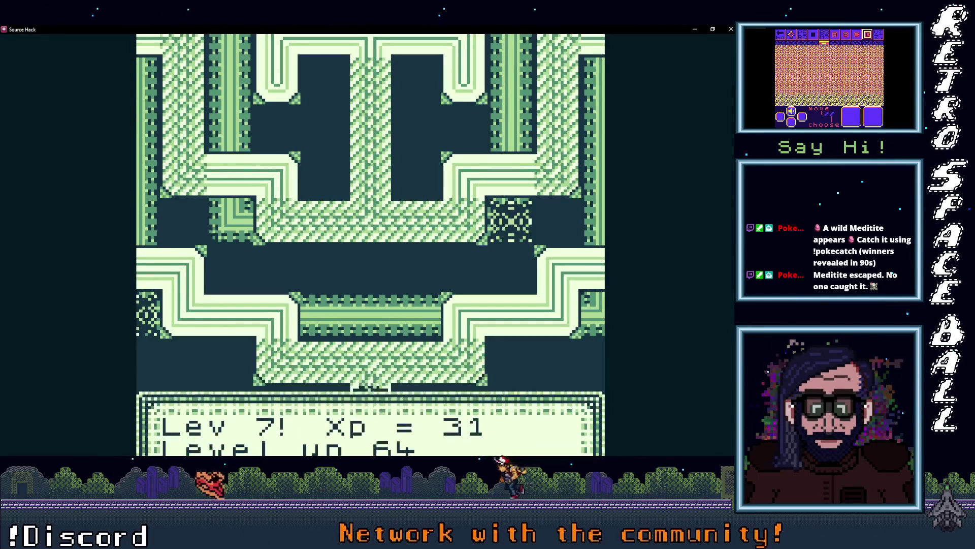
key("Up")
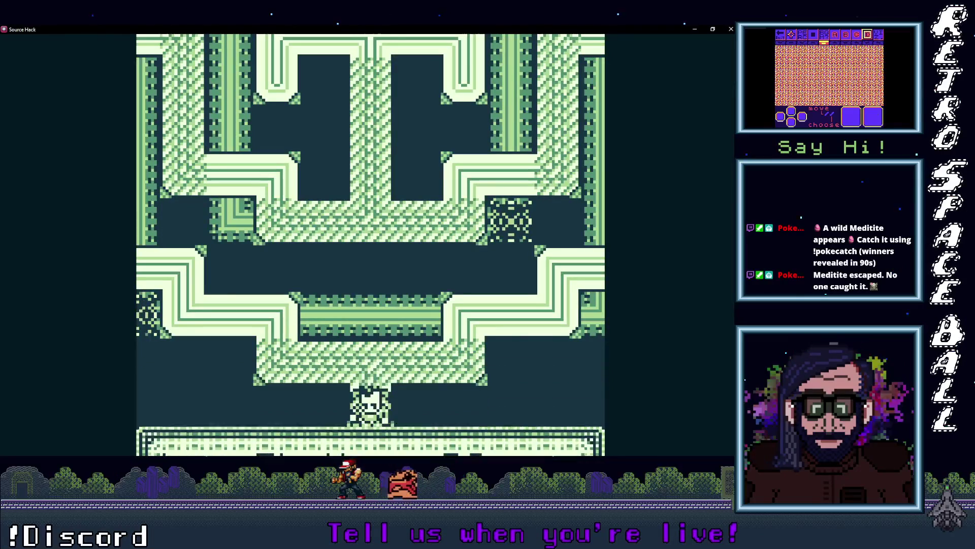
key("Up")
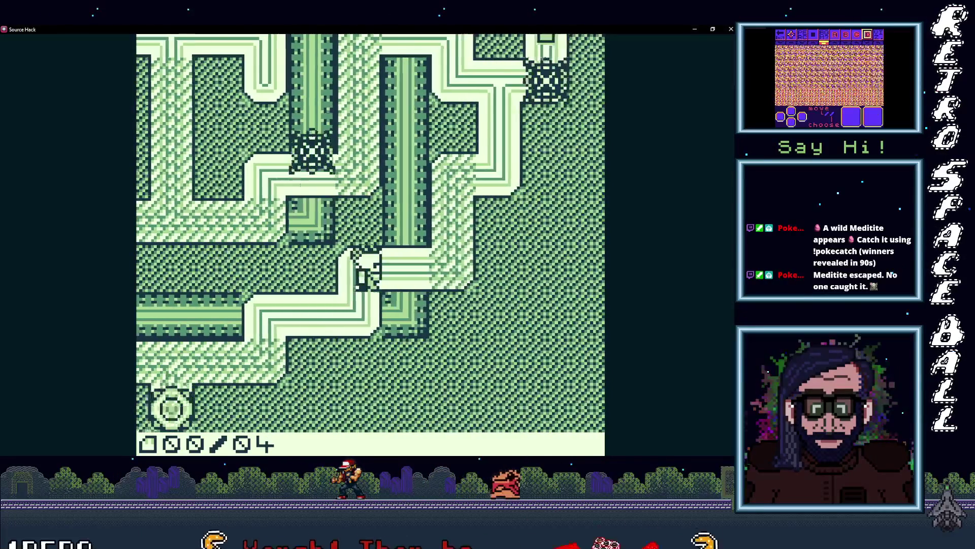
key("Right")
key("Up")
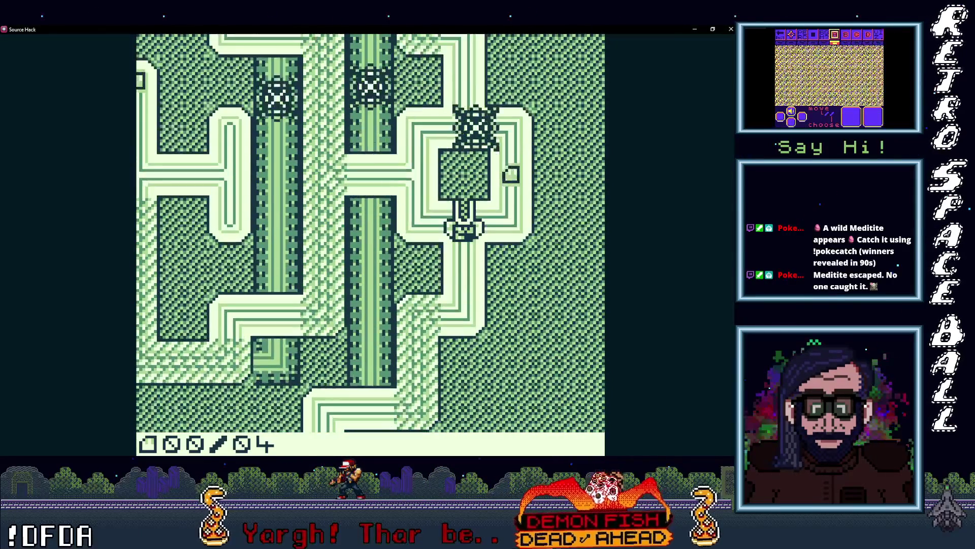
key("Right")
key("Down")
key("Left")
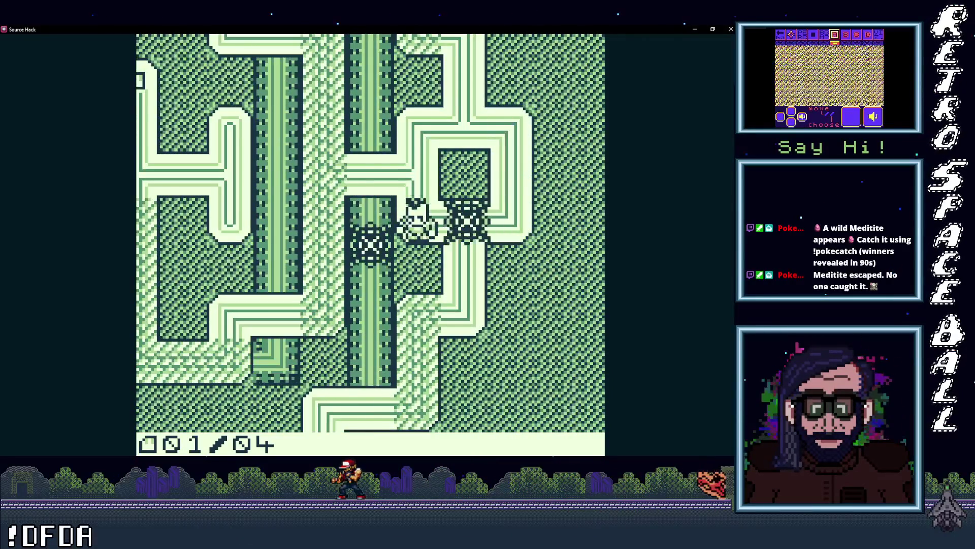
key("Down")
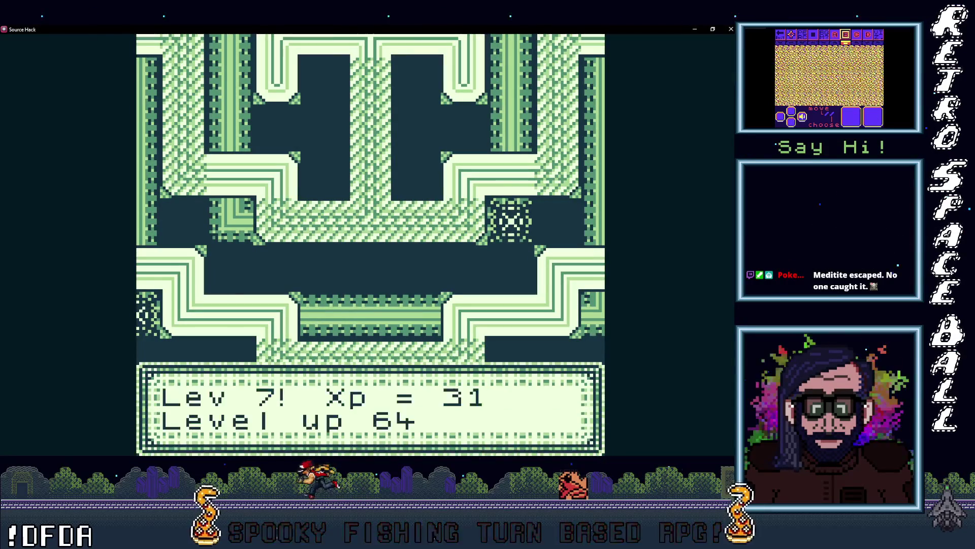
Weave right, up and left to grab an item, then move down into another room.
key("Right")
key("Up")
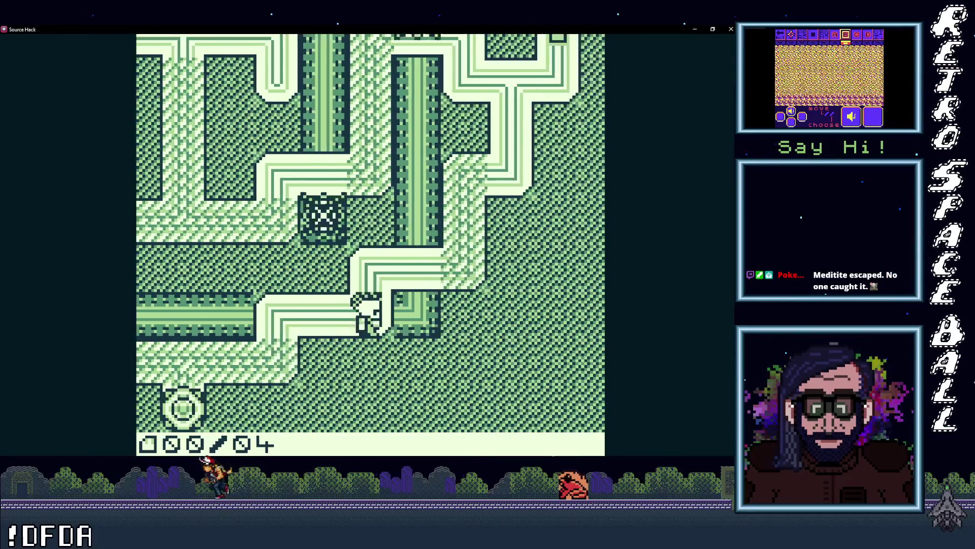
key("Right")
key("Left")
key("Right")
key("Up")
key("Left")
key("Left")
key("Down")
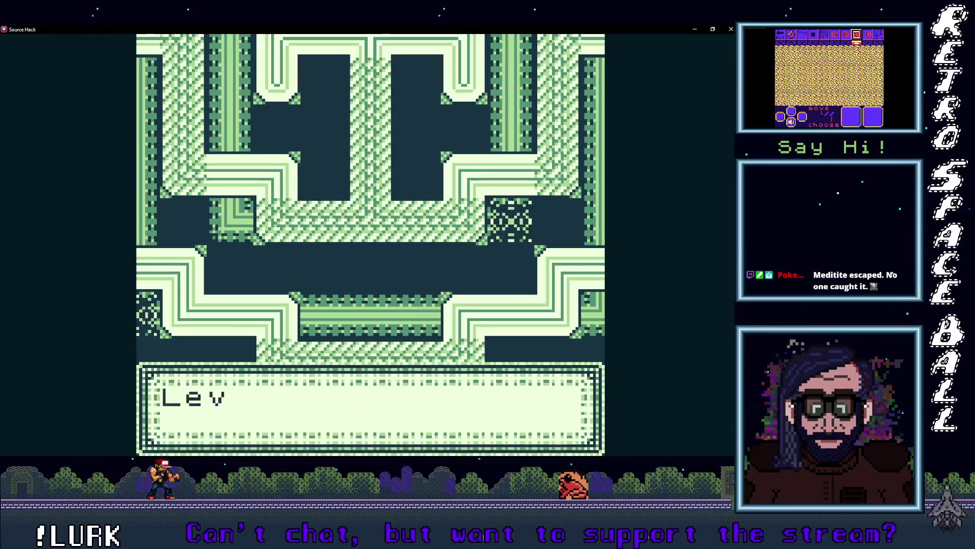
Dismiss the level-up message and walk up, left and right until an enemy kills the player.
key("z")
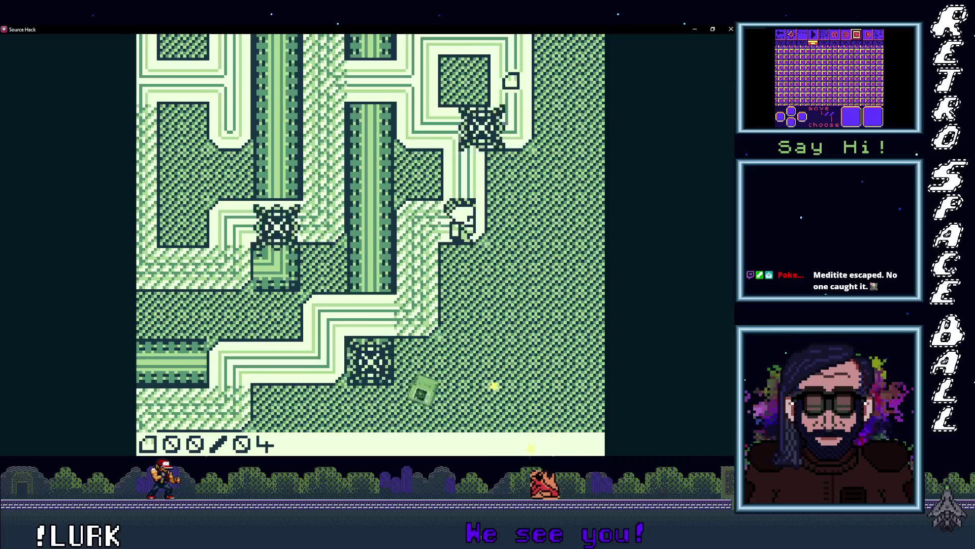
key("Up")
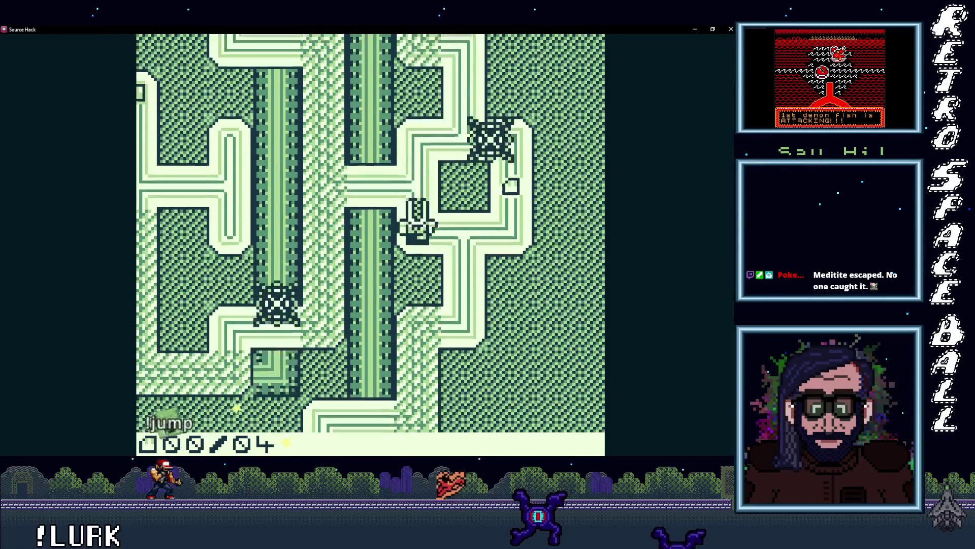
key("Right")
key("Up")
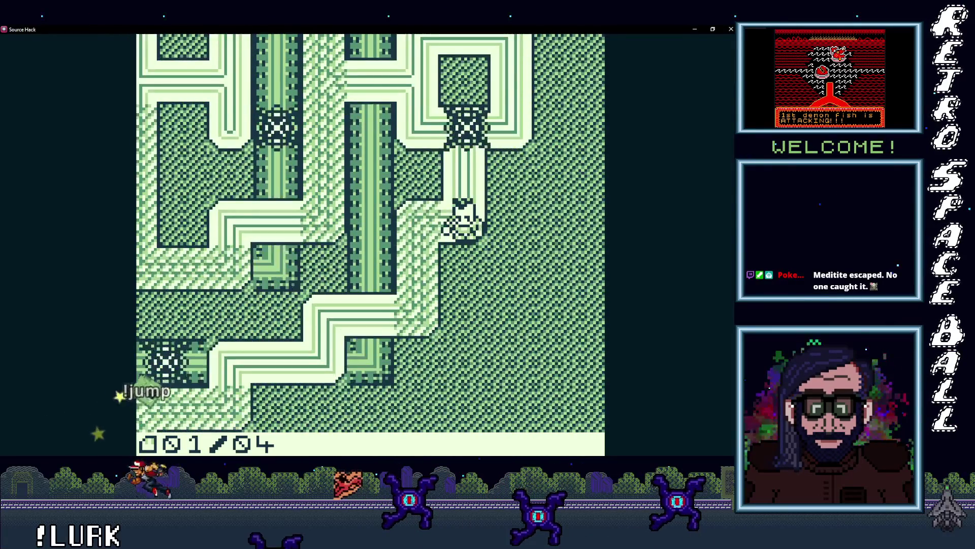
key("Left")
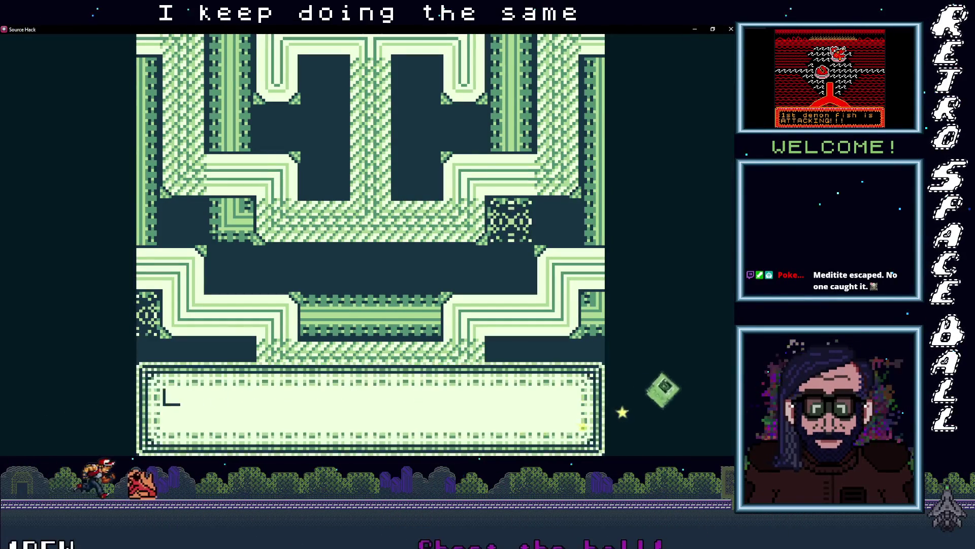
key("Up")
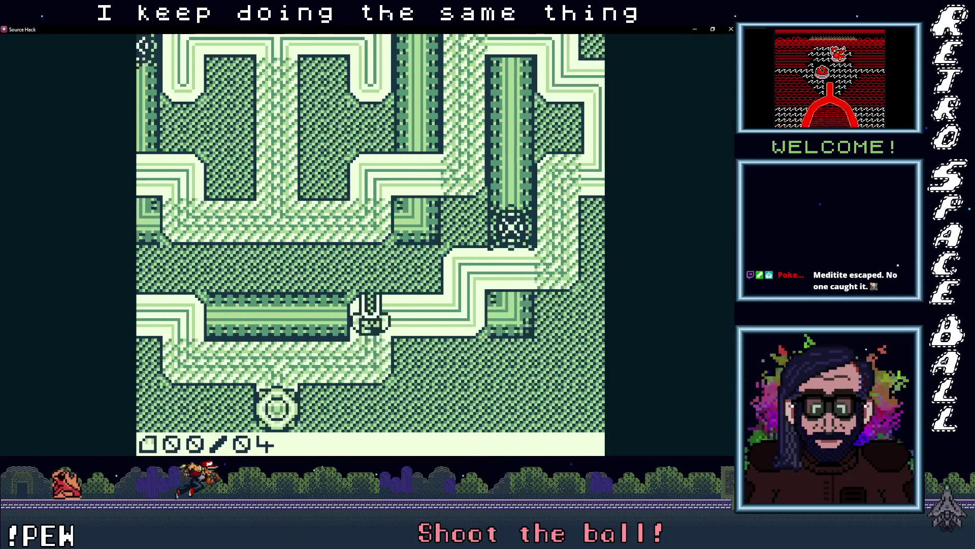
key("Right")
key("Up")
key("Right")
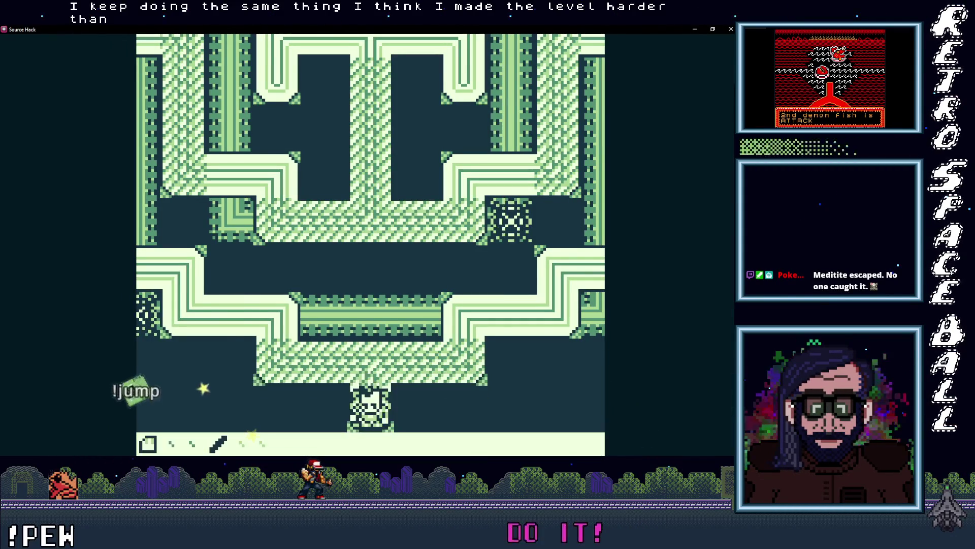
Steer the player right and up from the lower path, then back left and up.
key("Right")
key("Up")
key("Right")
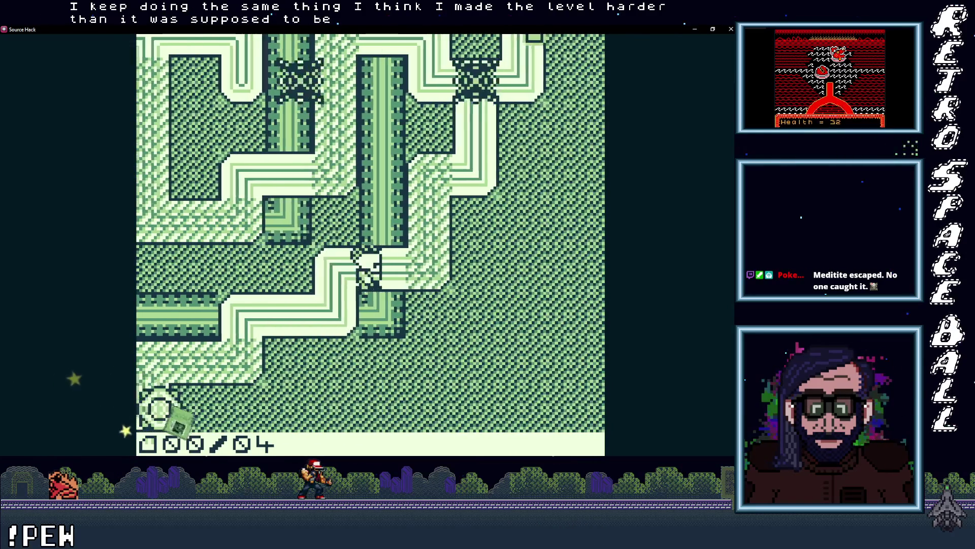
key("Right")
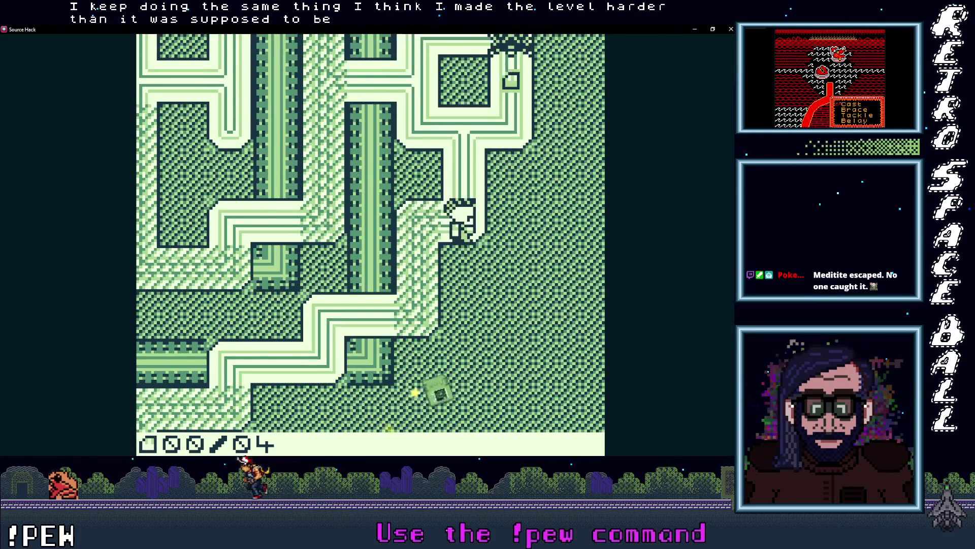
key("Up")
key("Up")
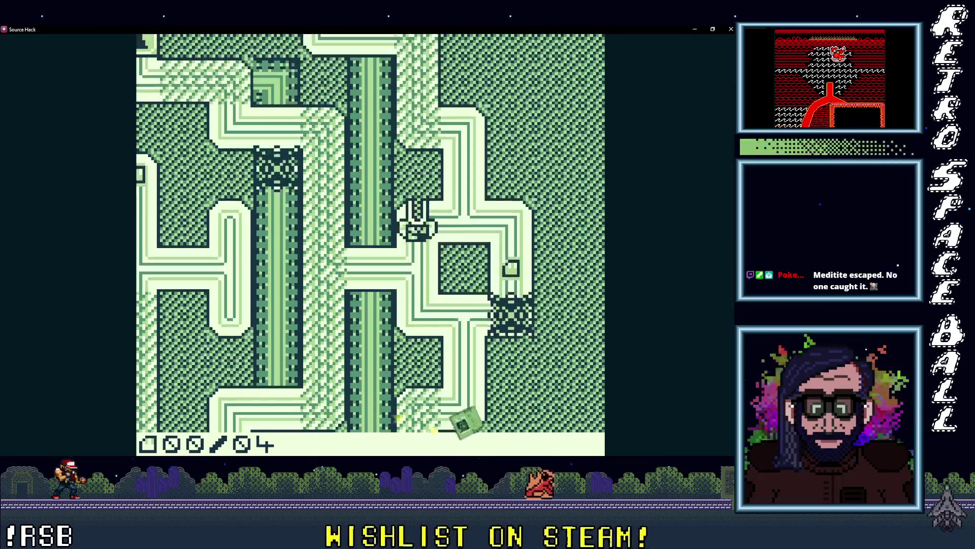
key("Left")
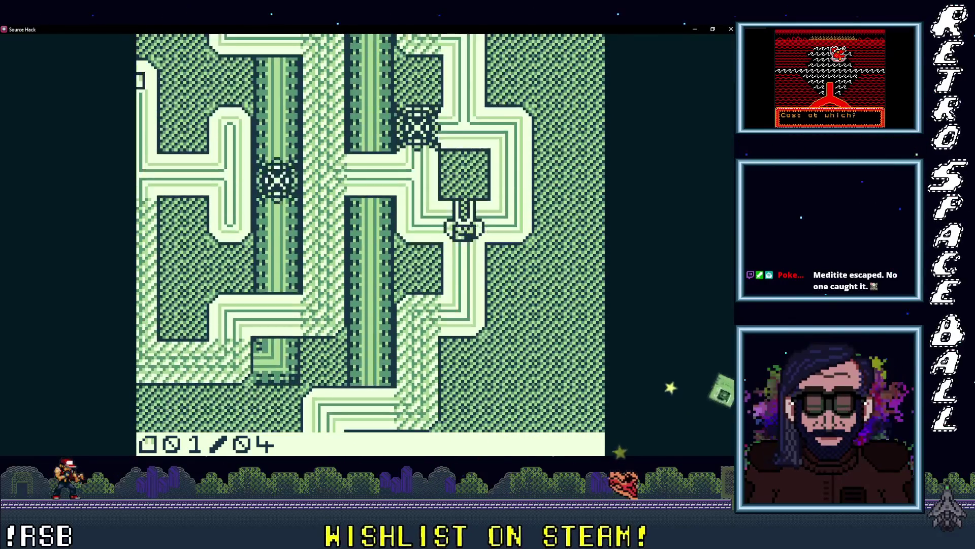
key("Left")
key("Up")
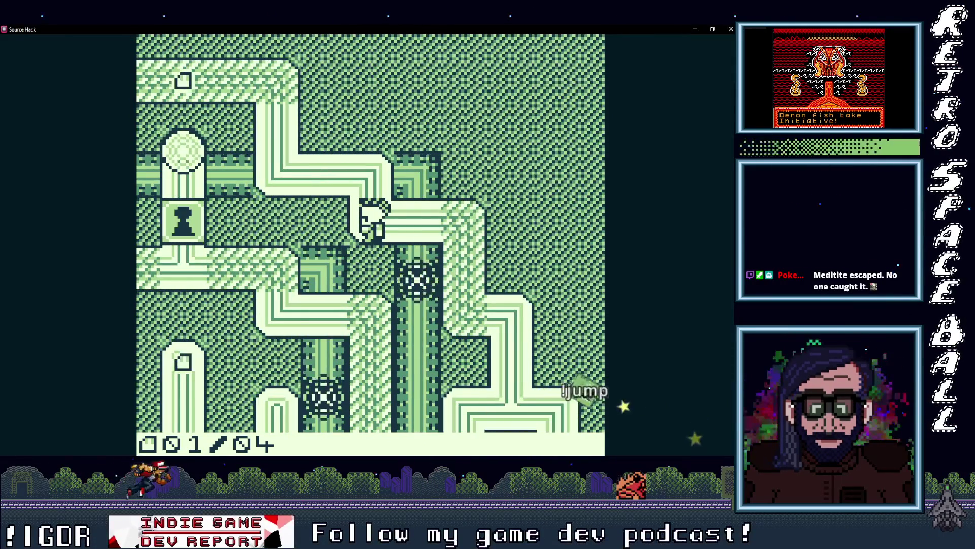
Grab another item up-left, then go down, right and up into an enemy.
key("Up")
key("Left")
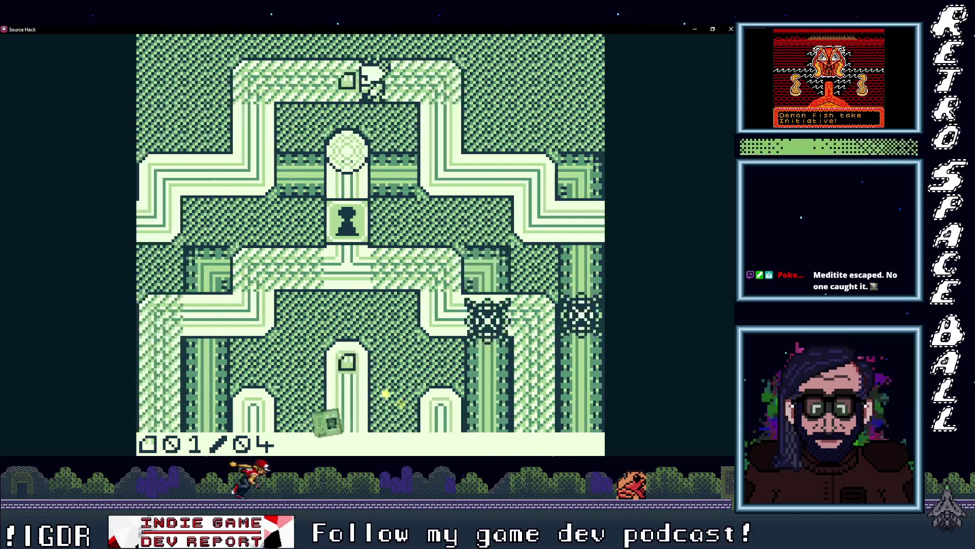
key("Left")
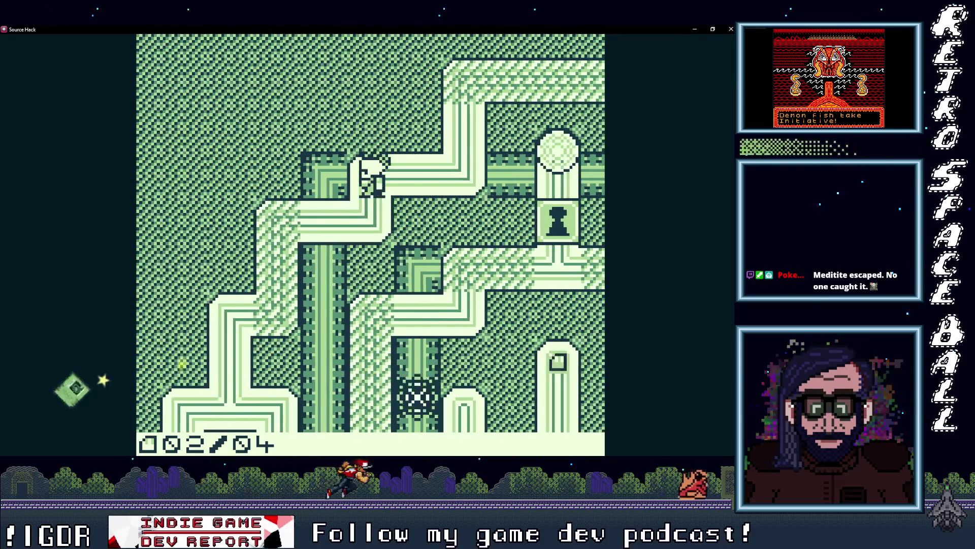
key("Down")
key("Down")
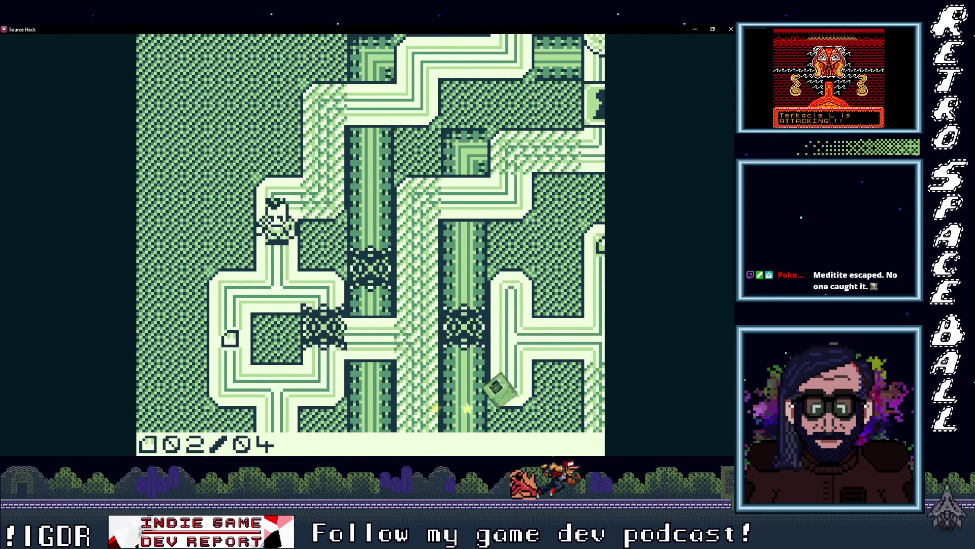
key("Down")
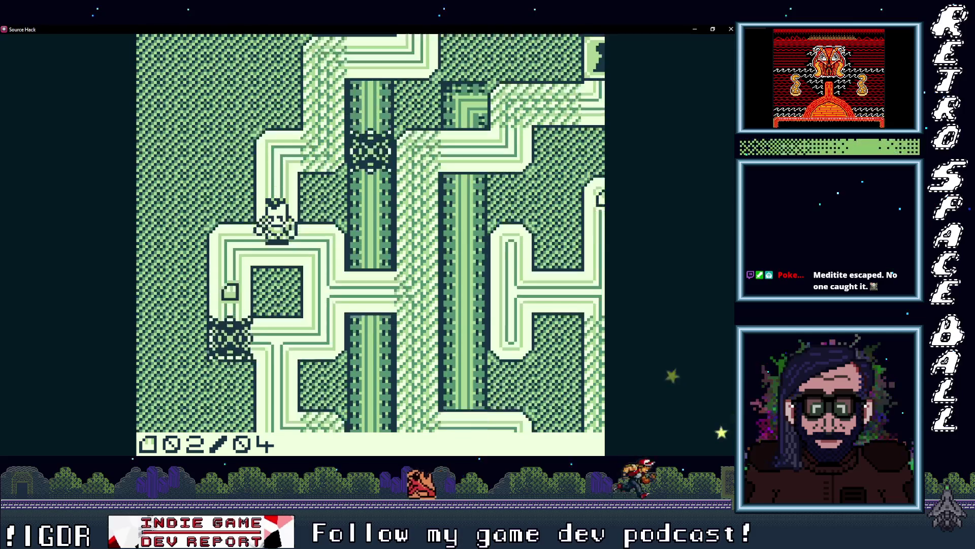
key("Right")
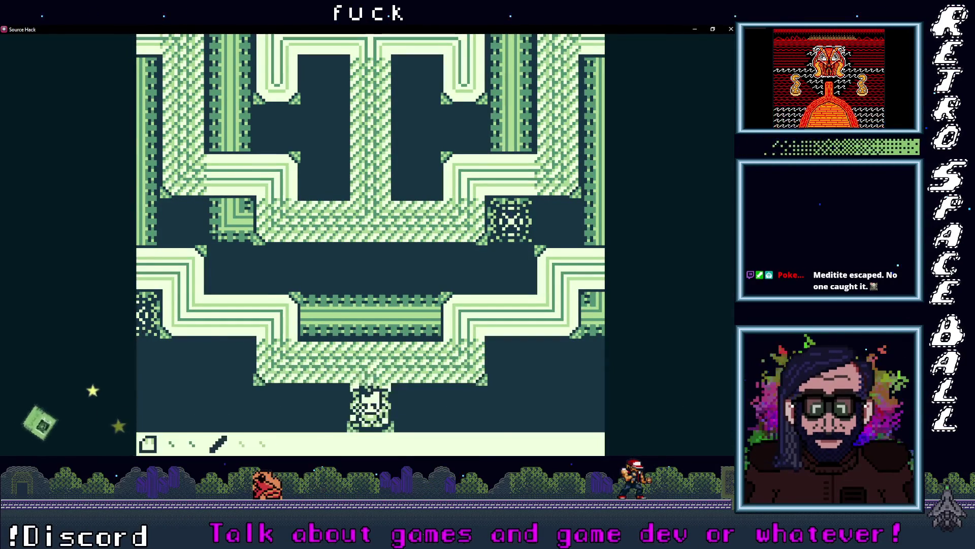
key("Up")
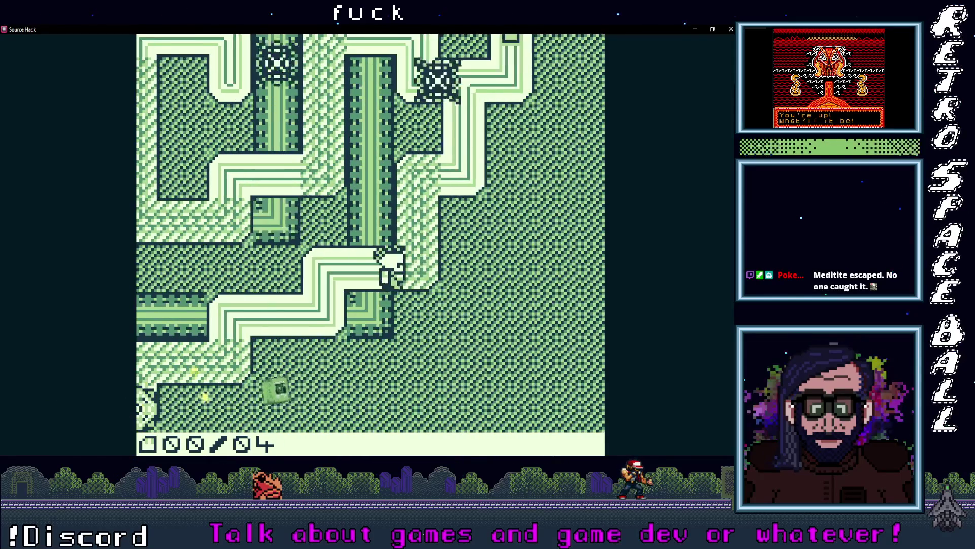
key("Right")
key("Up")
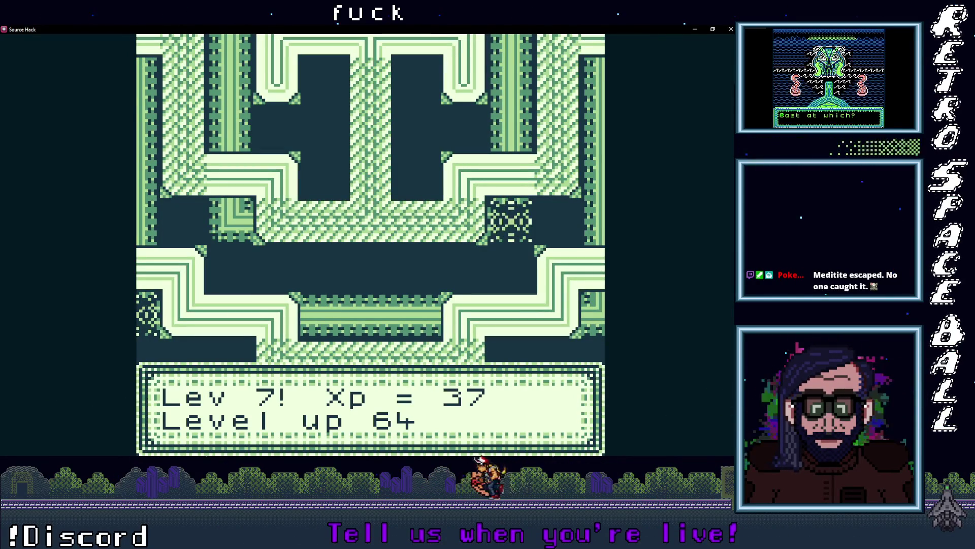
Dismiss the level-up box and pick the egg avatar on the Avatar Select screen, confirming with Enter.
key("z")
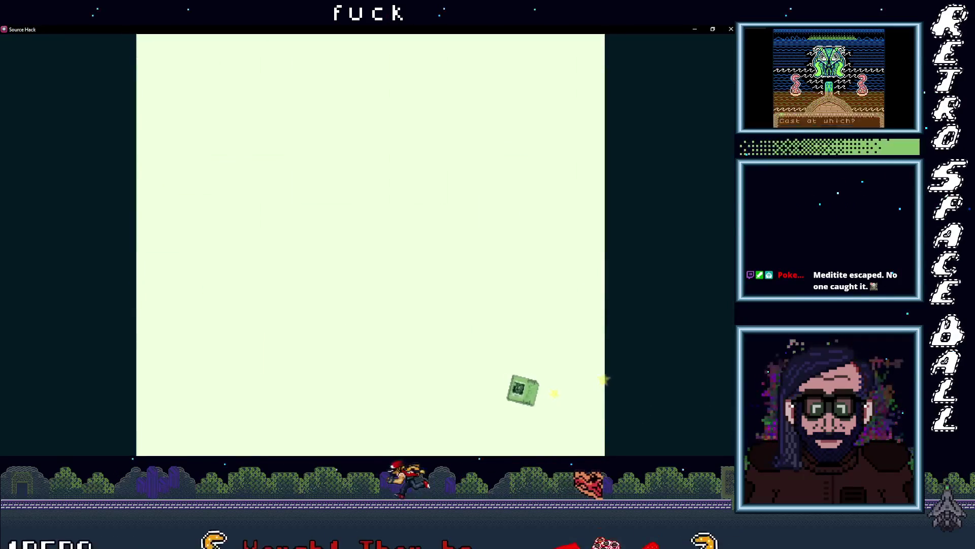
key("z")
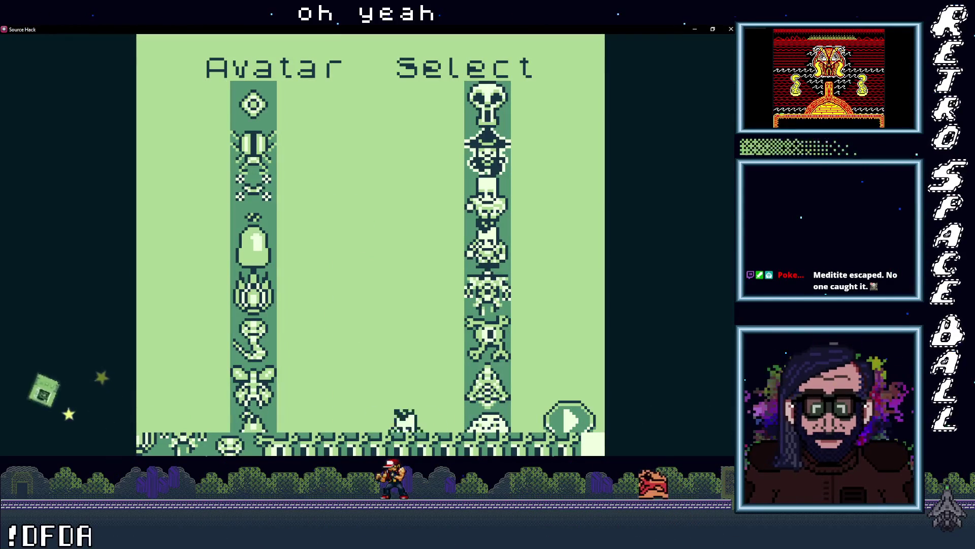
key("z")
key("Left")
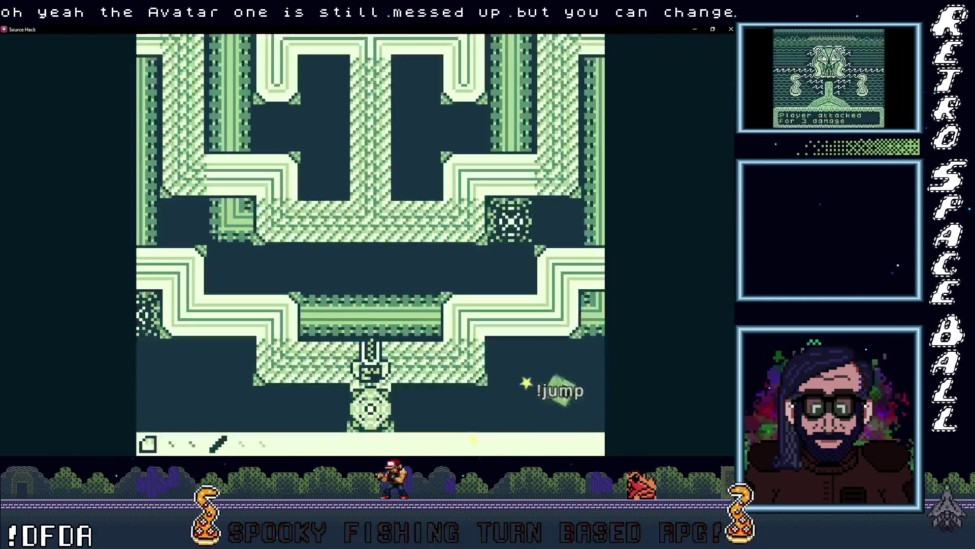
key("Left")
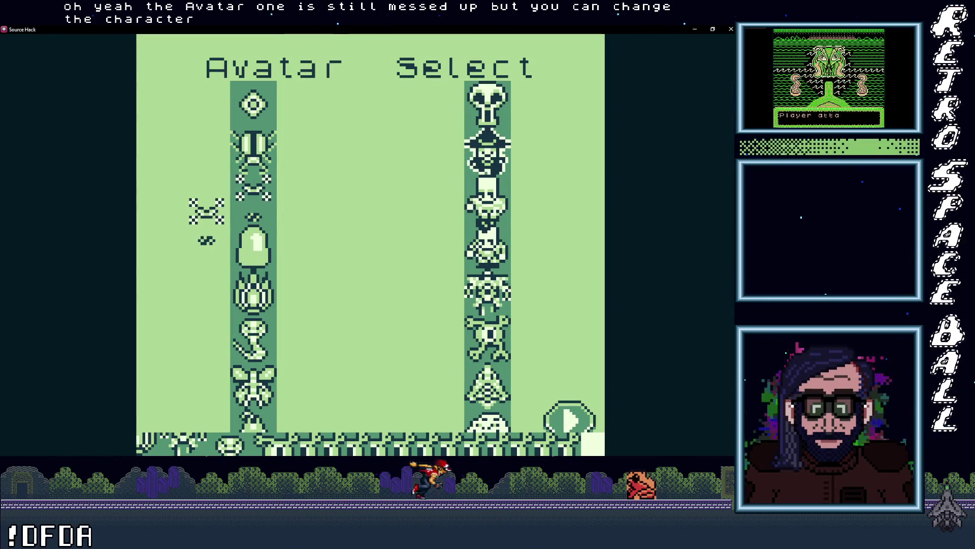
key("Right")
key("Left")
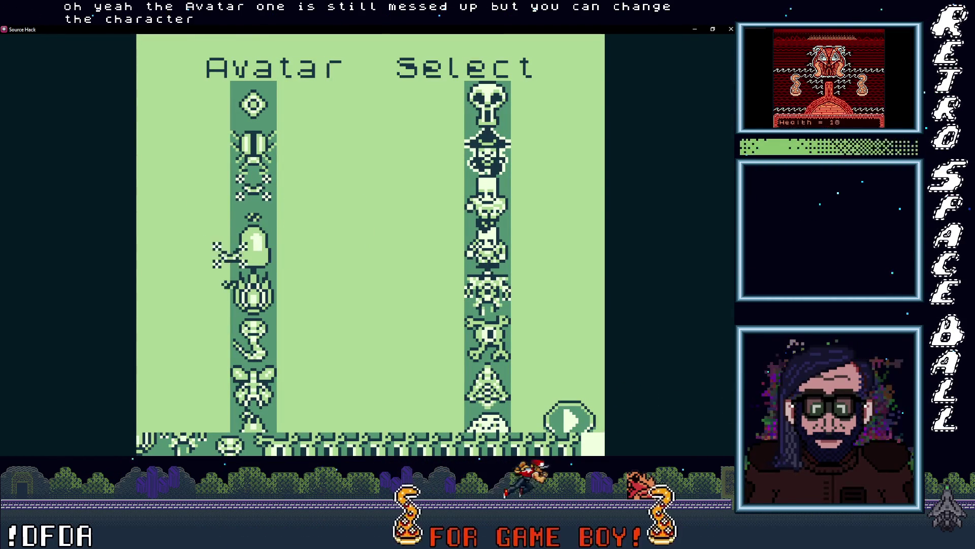
key("Down")
key("Right")
key("Return")
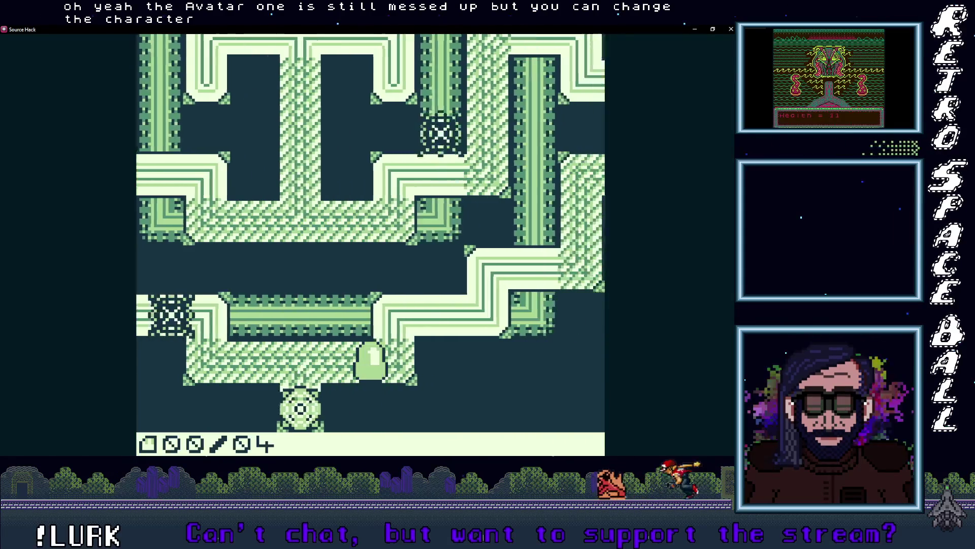
Move the egg avatar up and right through the maze and collect an item.
key("Up")
key("Right")
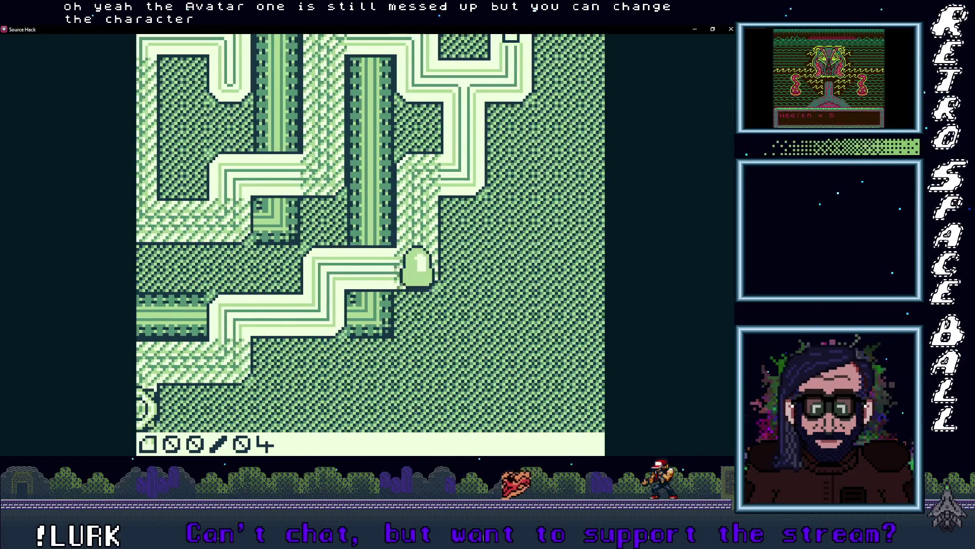
key("Up")
key("Right")
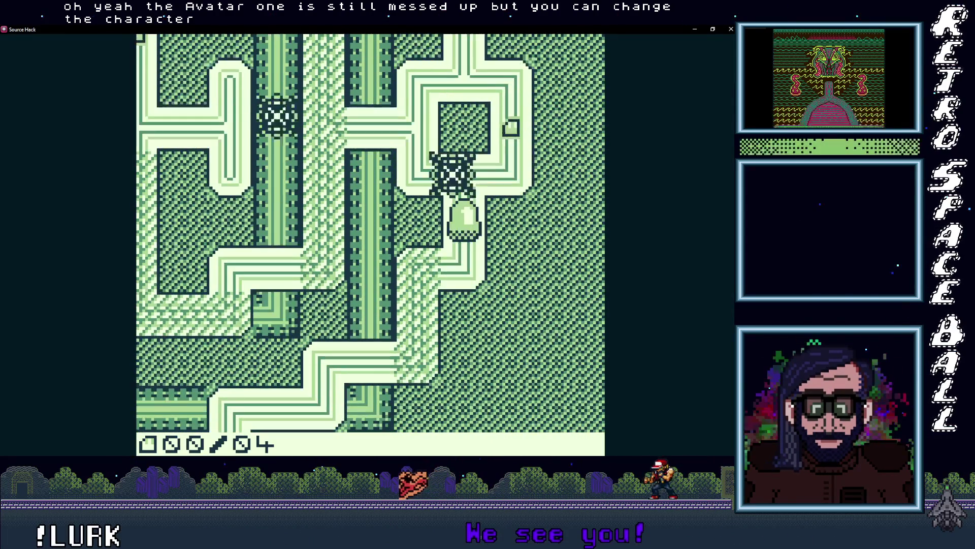
key("Up")
key("Left")
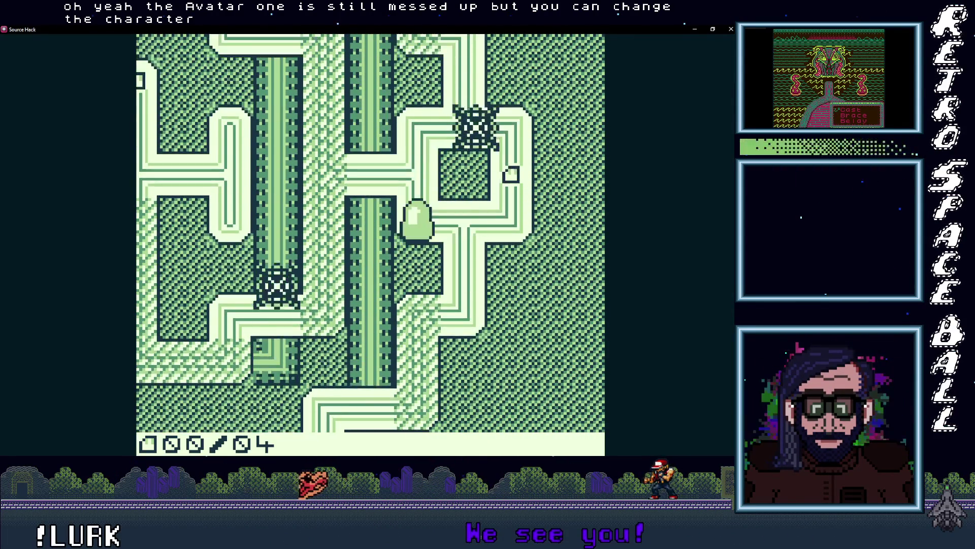
key("Right")
key("Down")
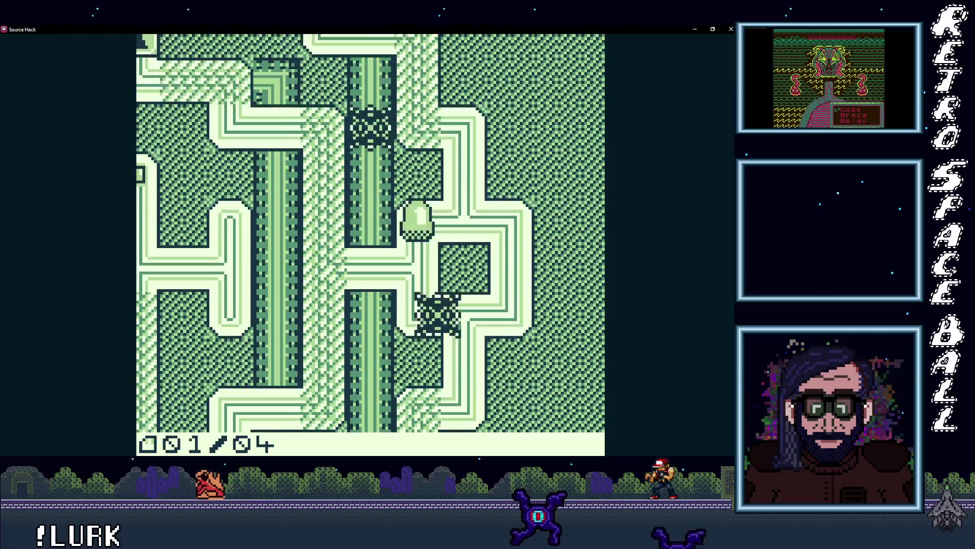
Head down into the next area, then up and left into an enemy.
key("Down")
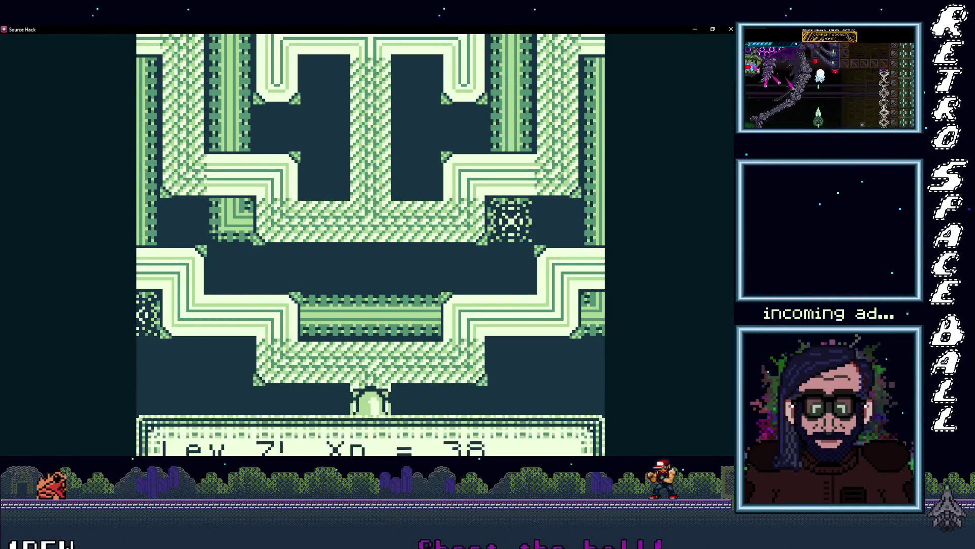
key("Up")
key("Right")
key("Up")
key("Left")
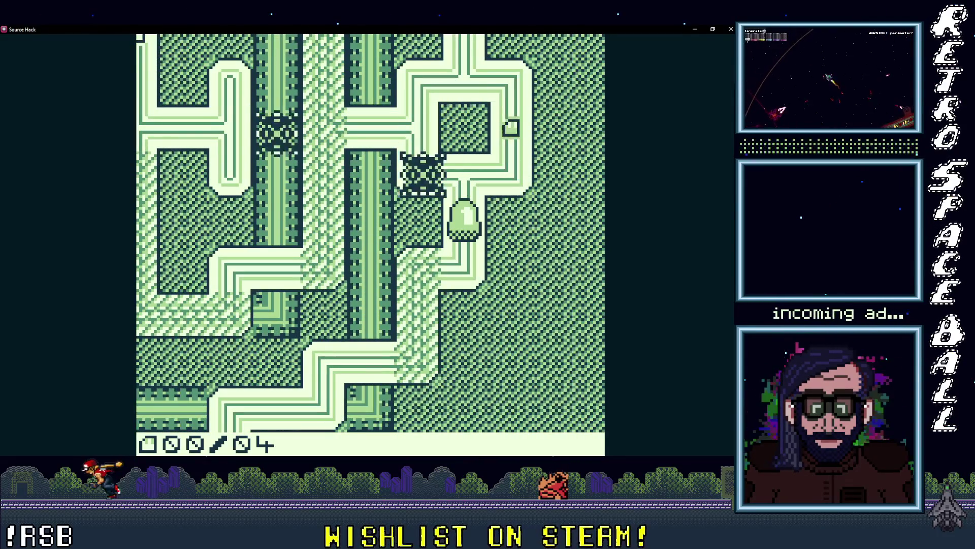
Steer the player through the Zone 7 maze, collecting all four items to reach 04/04.
key("Down")
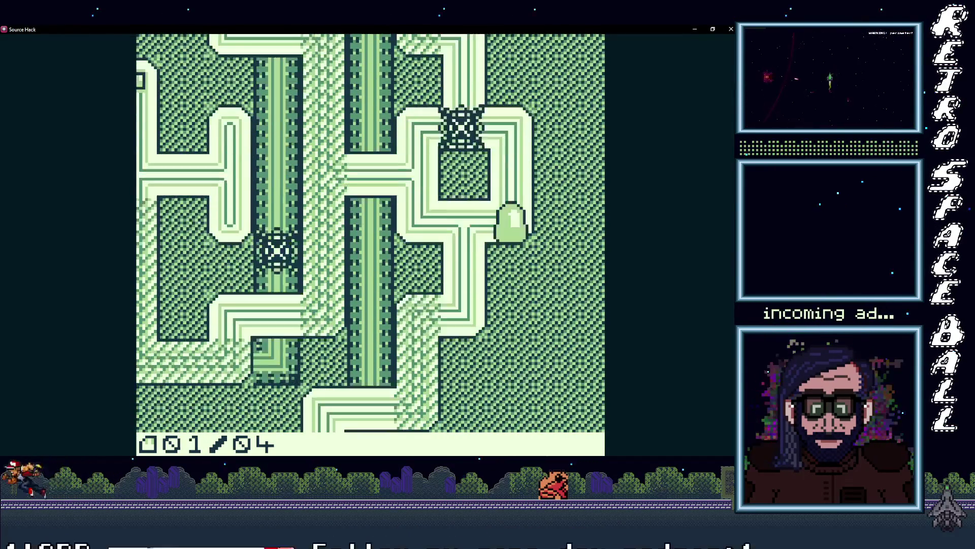
key("Left")
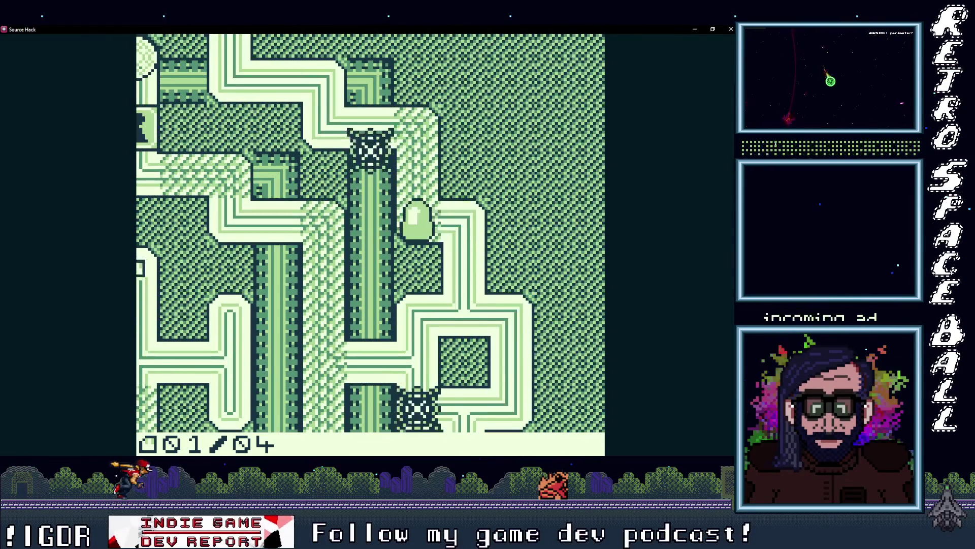
key("Up")
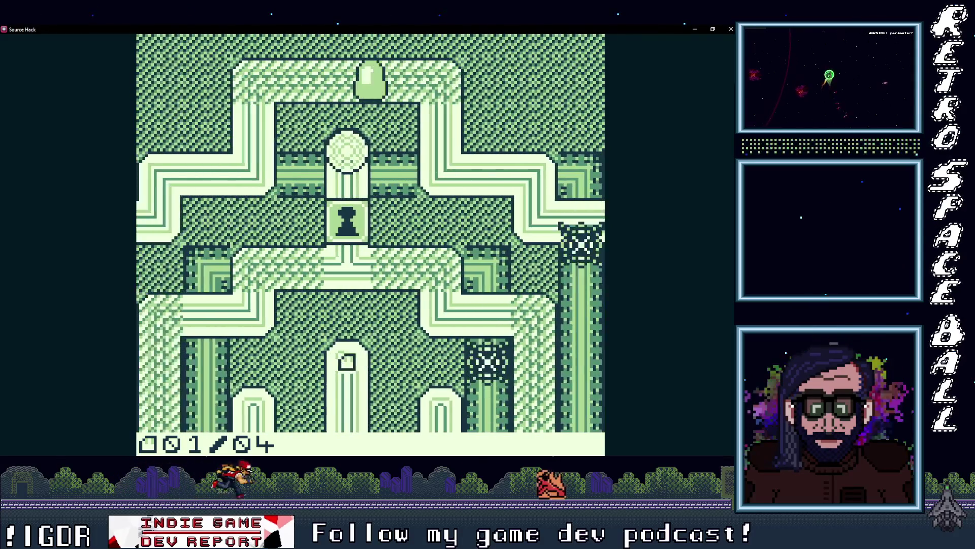
key("Left")
key("Down")
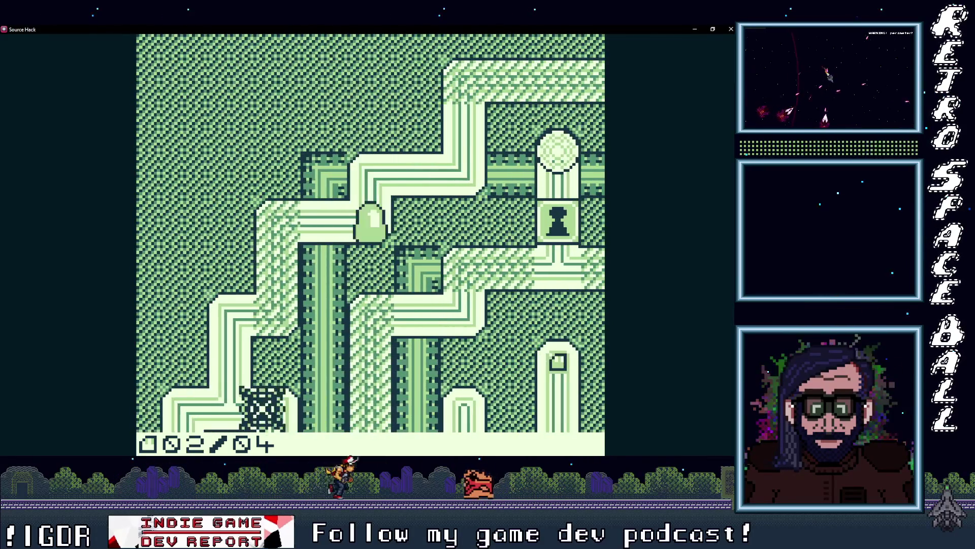
key("Right")
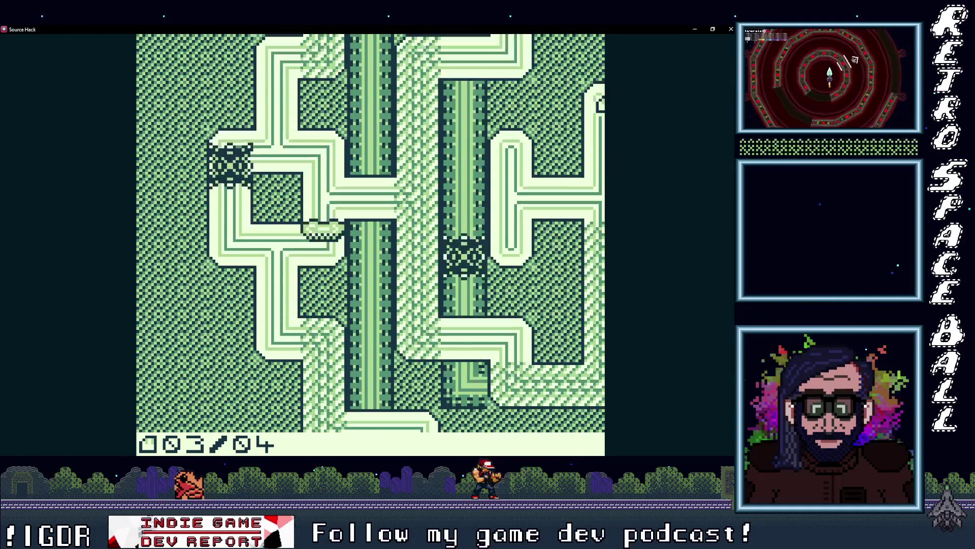
key("Right")
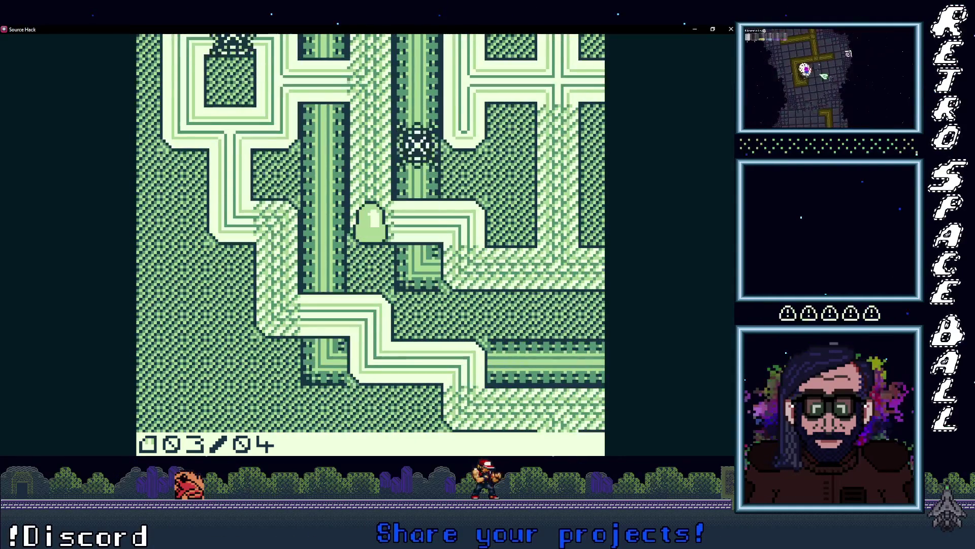
key("Down")
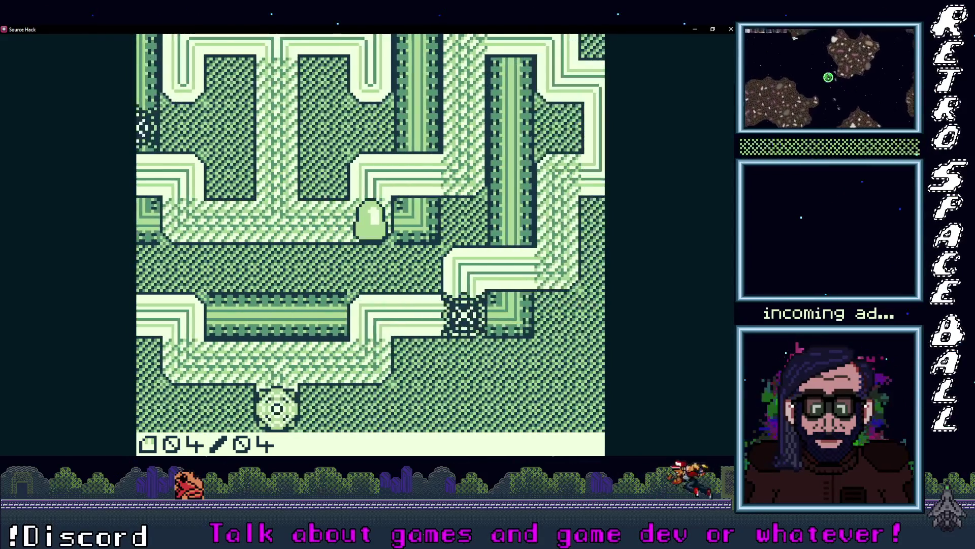
key("Down")
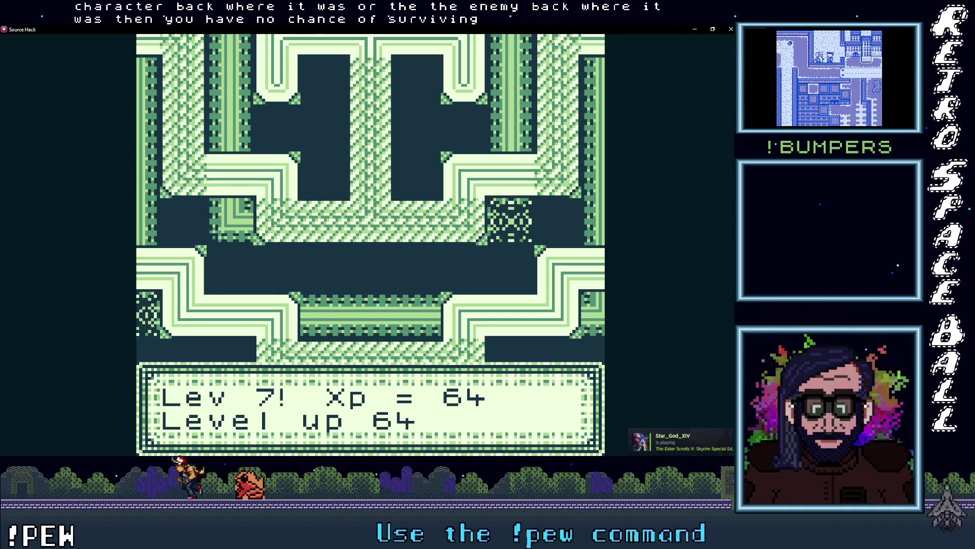
Dismiss the Lev 7 message and play into the next maze, collecting its first item.
key("x")
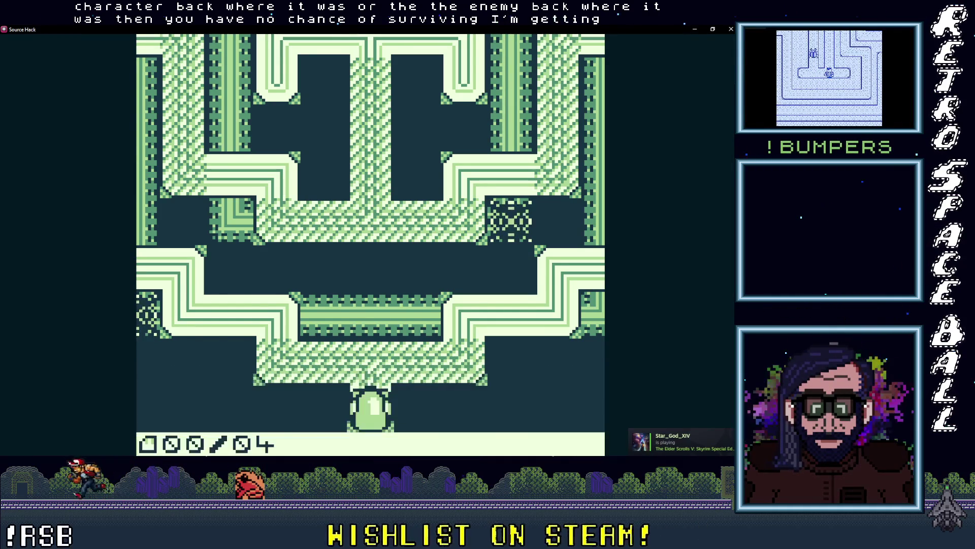
key("Up")
key("Right")
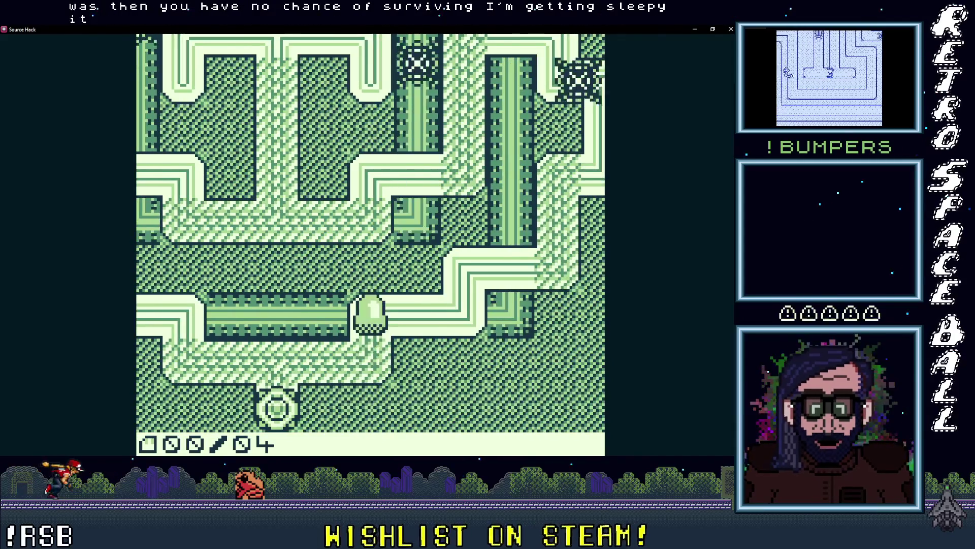
key("Up")
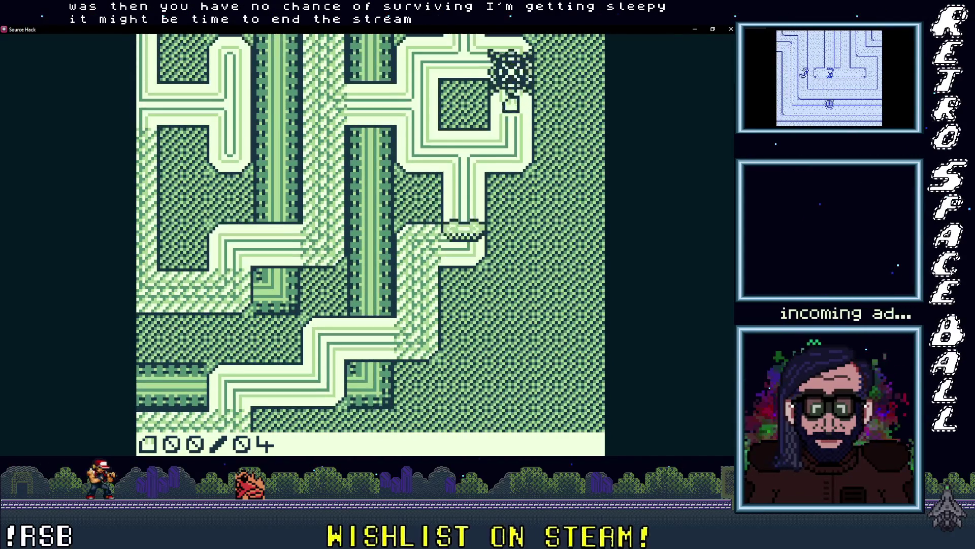
key("Up")
key("Right")
key("Up")
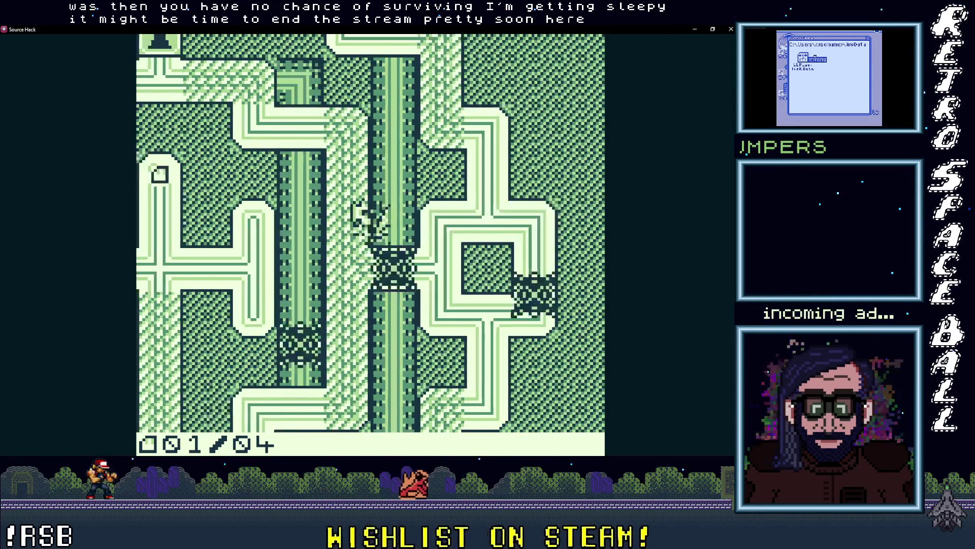
key("Up")
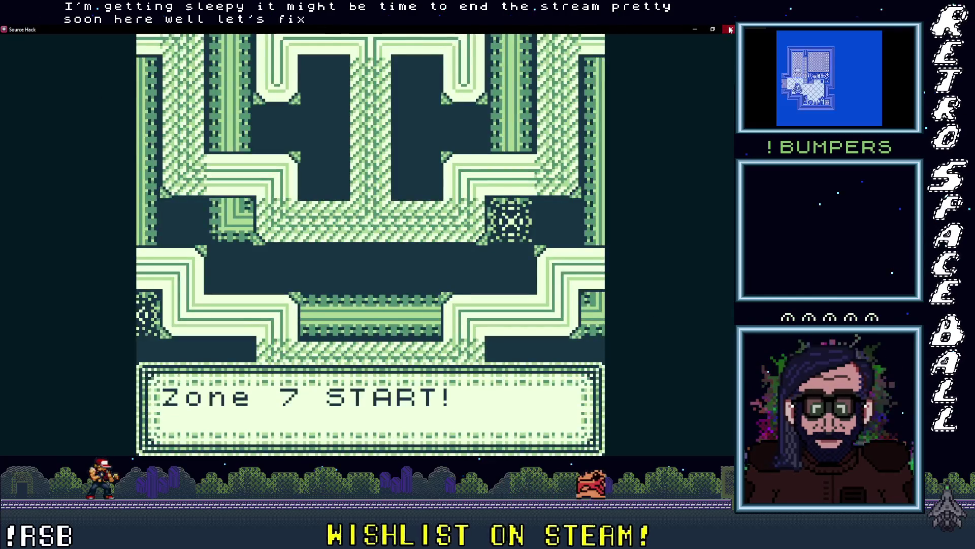
Close the game window and select the enemy actor in the Lev5 scene.
left_click(731, 29)
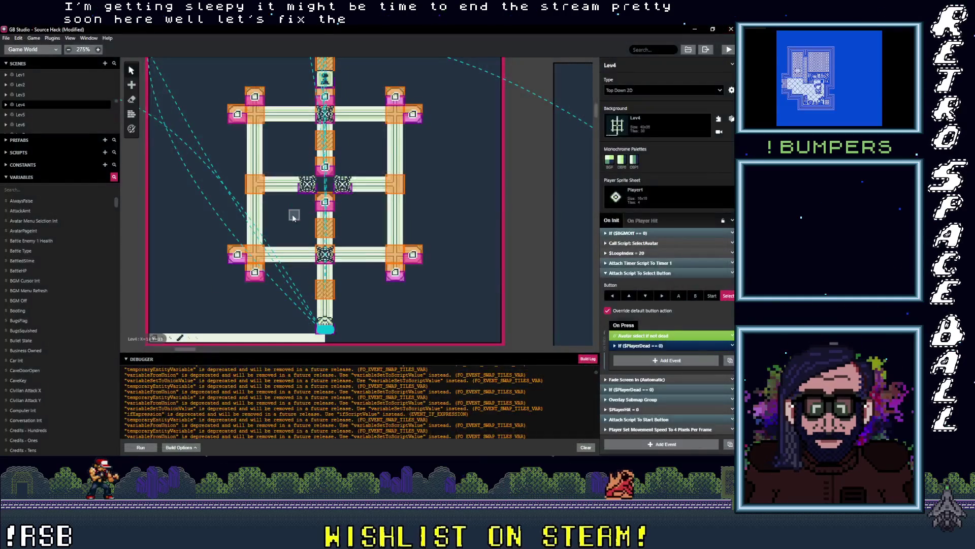
scroll(393, 192, "right", 10)
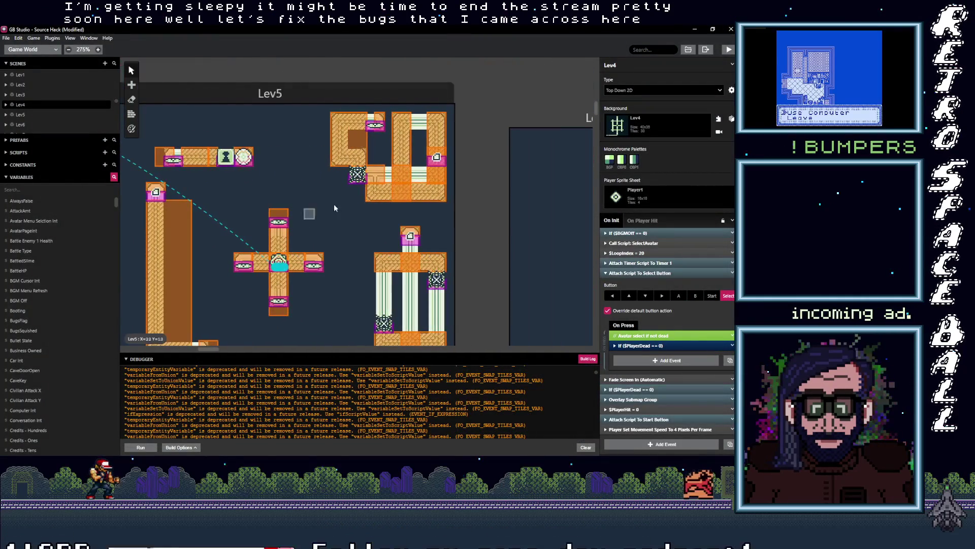
left_click(360, 181)
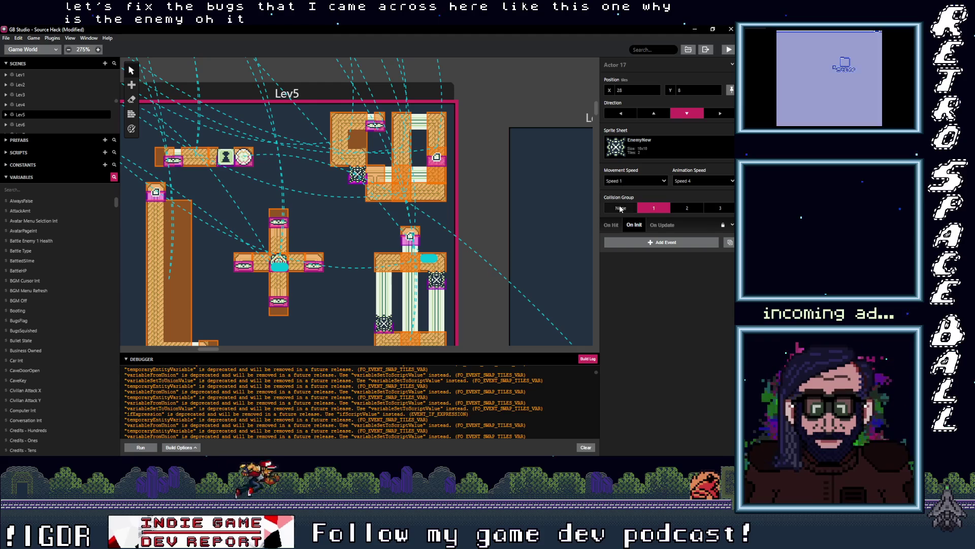
Show the enemy's On Hit script and expand the If $PlayerDead == 0 block and its sub-events.
left_click(610, 225)
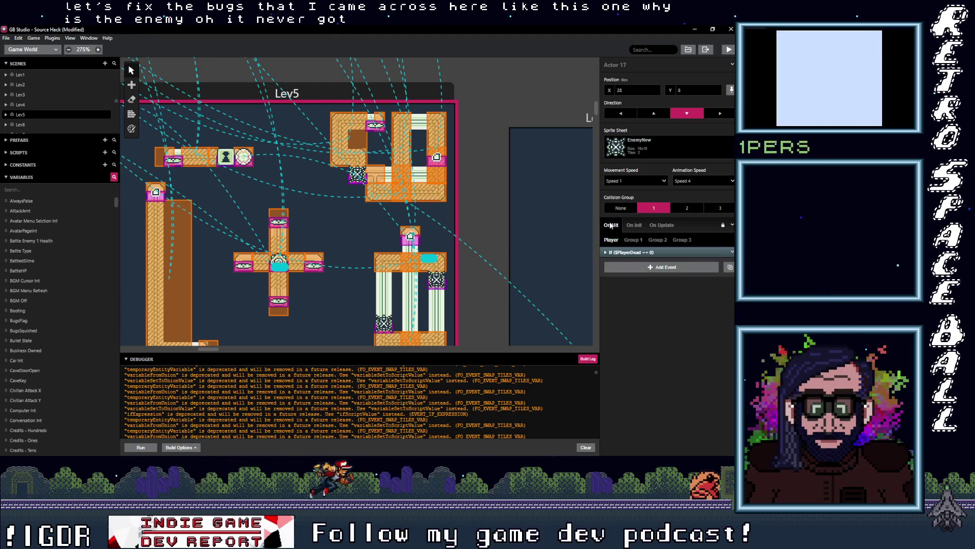
left_click(640, 253)
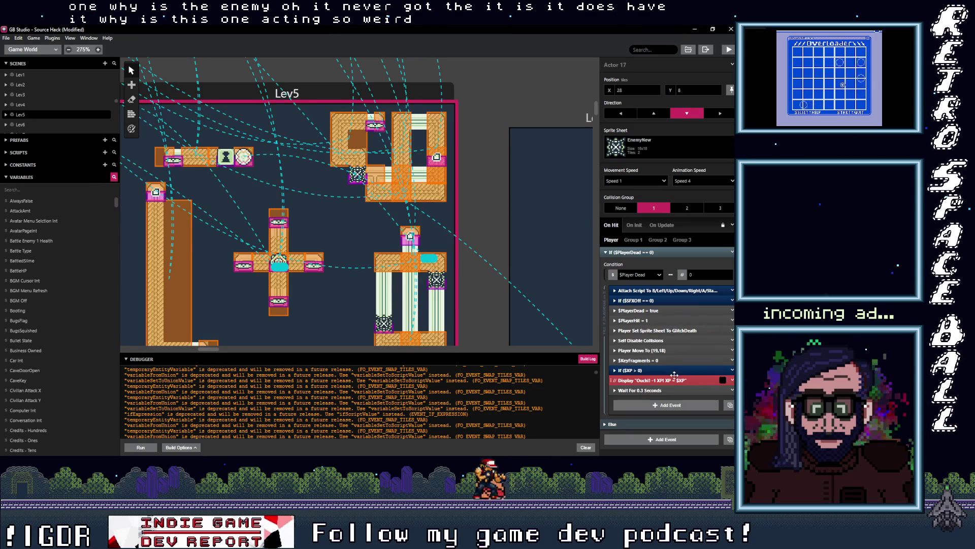
left_click(666, 290)
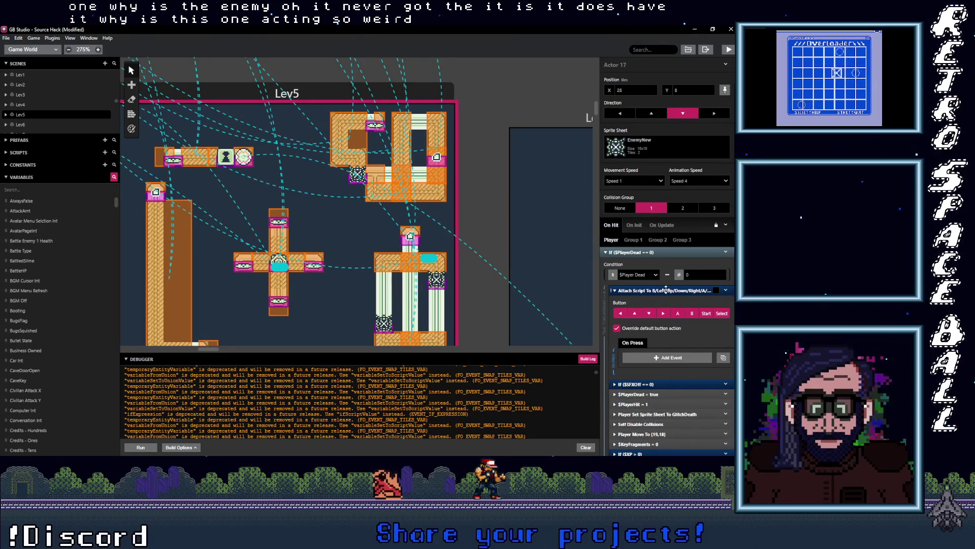
left_click(666, 290)
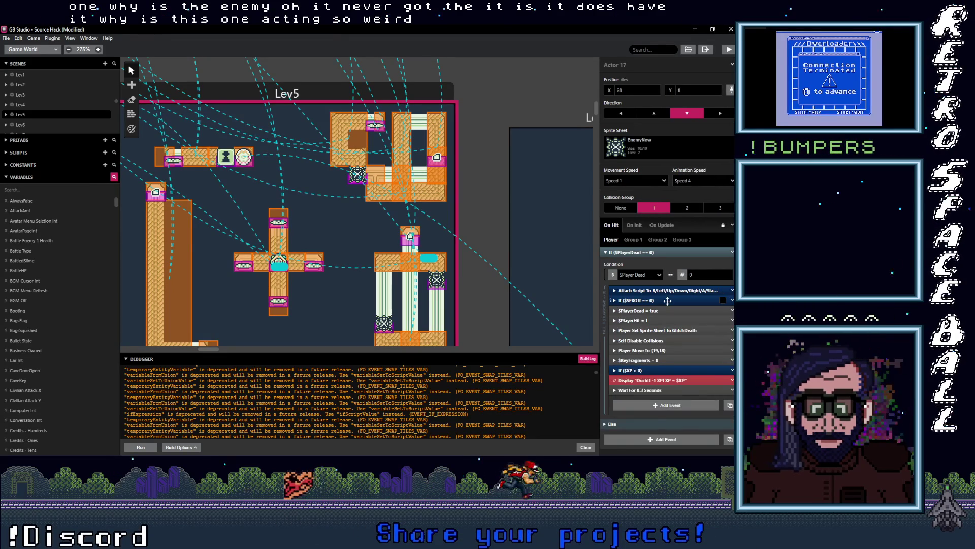
left_click(666, 301)
left_click(666, 300)
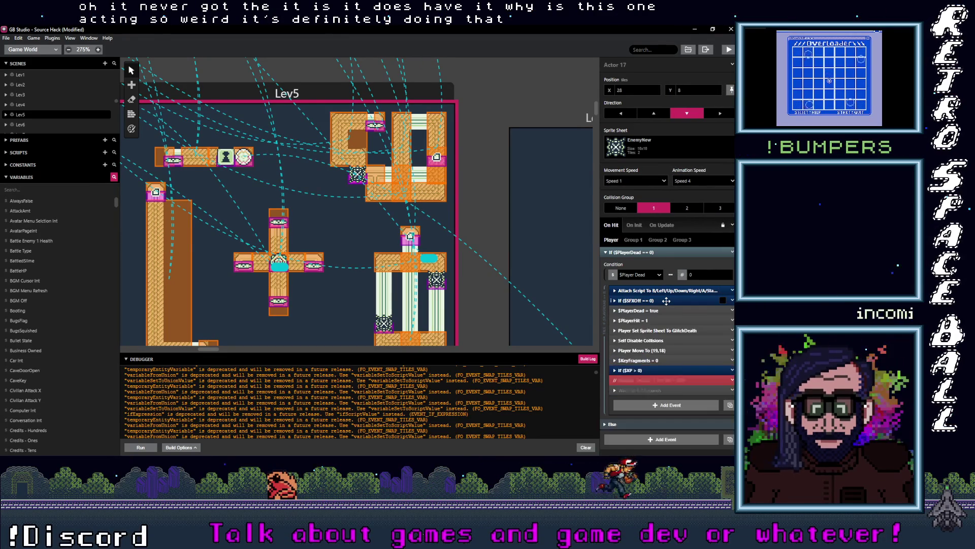
left_click(666, 301)
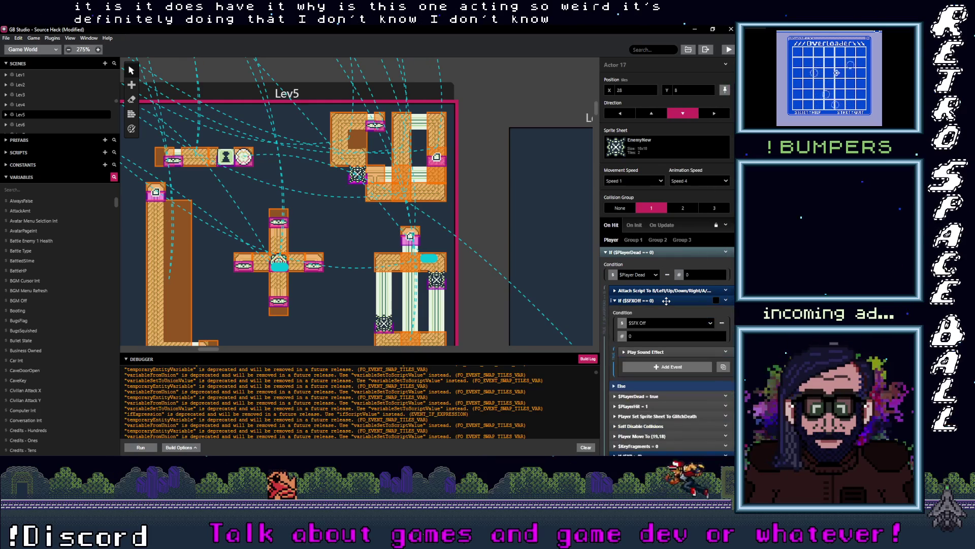
left_click(666, 300)
left_click(664, 290)
left_click(664, 290)
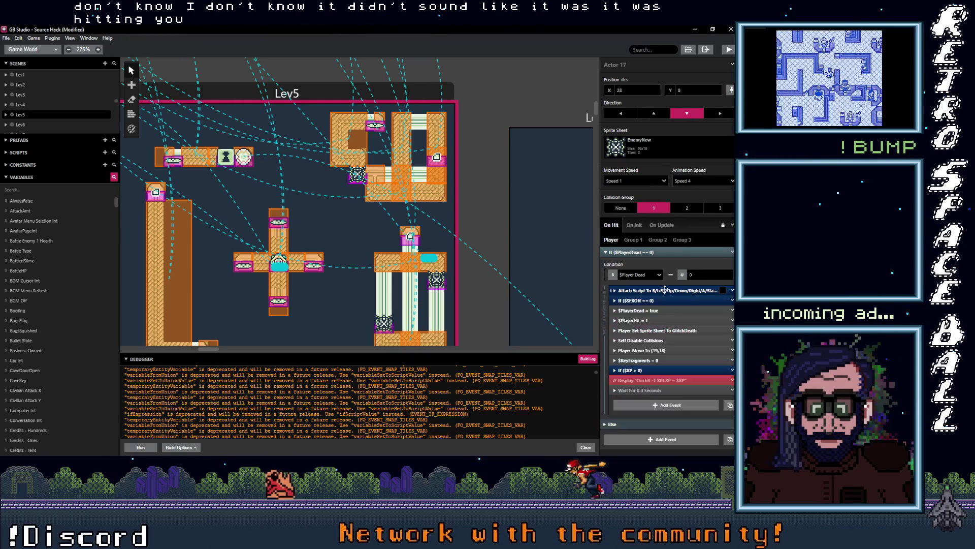
Check the Lev5 scene's On Player Hit script, then view Actor 17's On Update script.
left_click(353, 235)
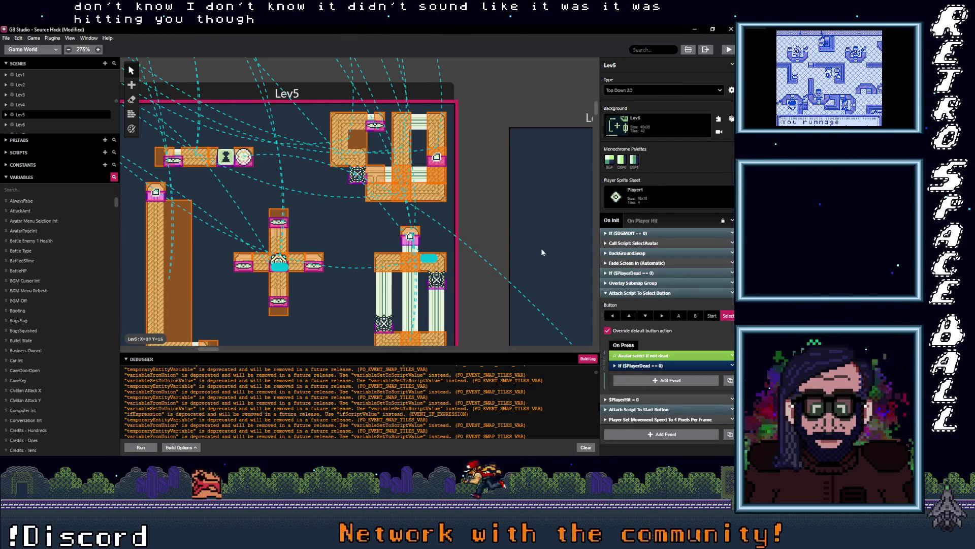
left_click(636, 222)
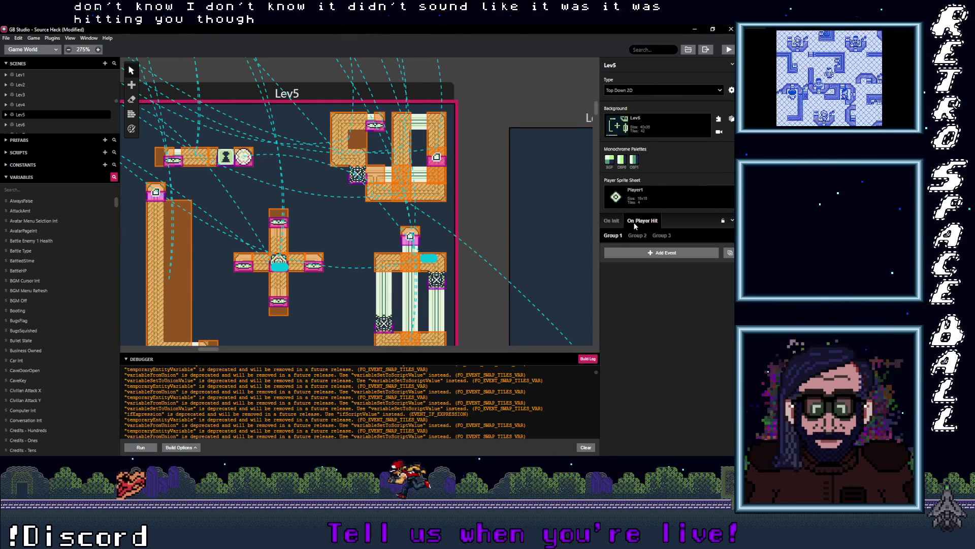
left_click(395, 233)
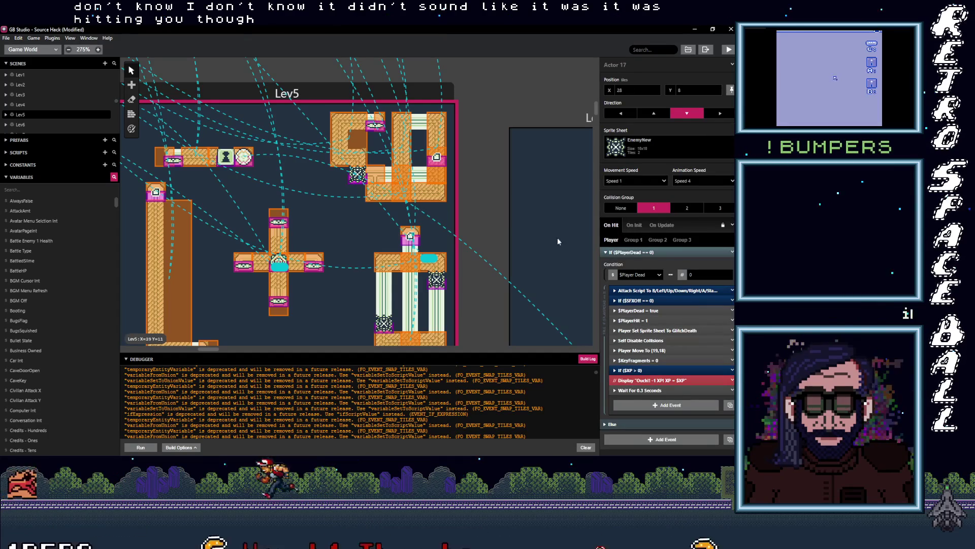
left_click(661, 225)
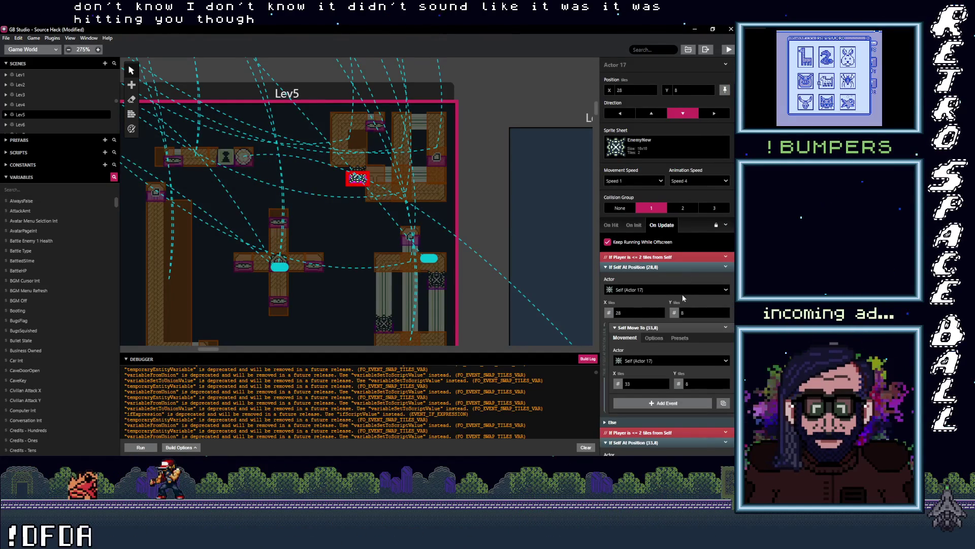
scroll(681, 325, "down", 3)
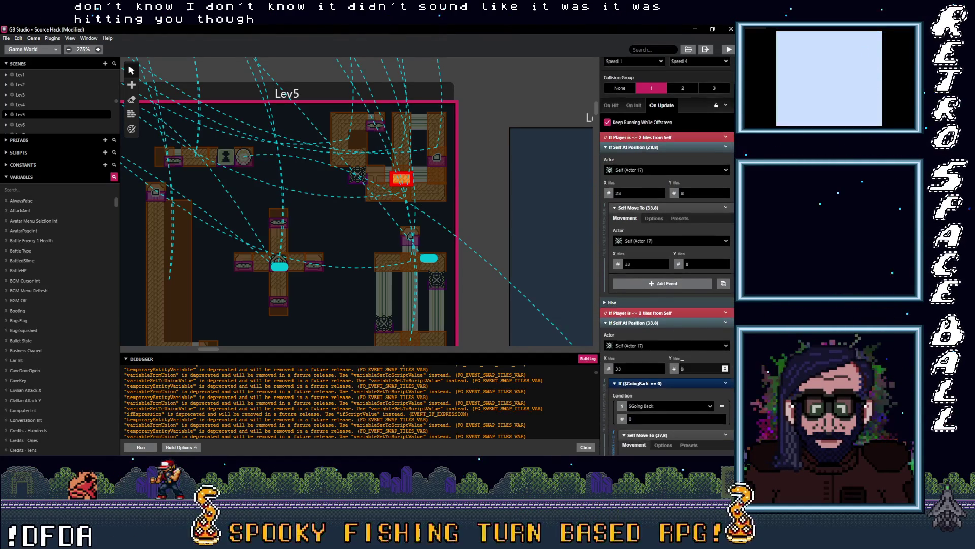
scroll(672, 361, "down", 1)
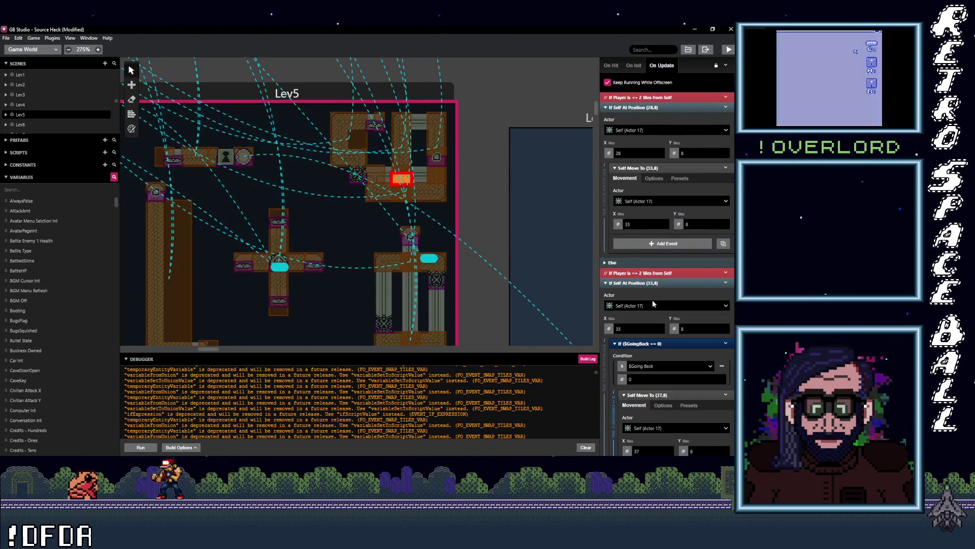
scroll(661, 345, "down", 3)
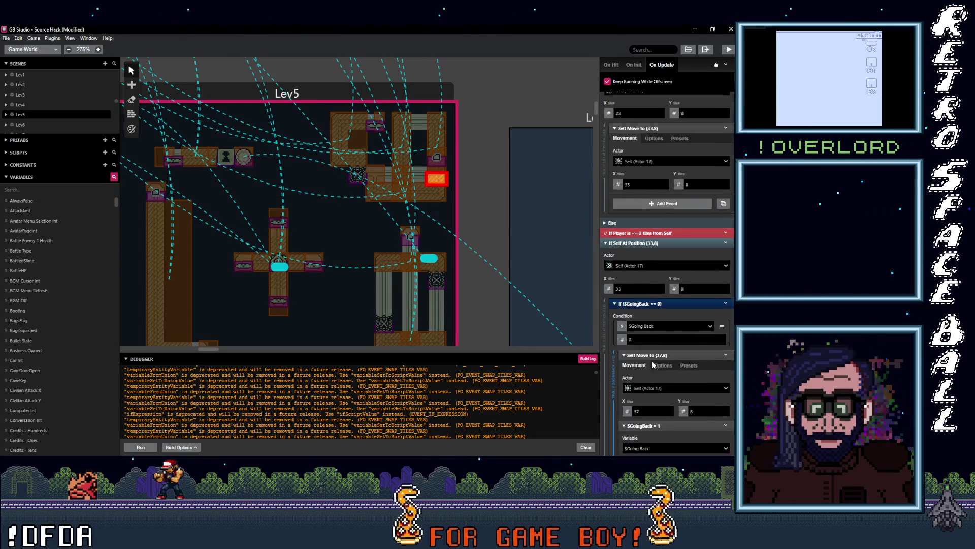
scroll(656, 387, "down", 6)
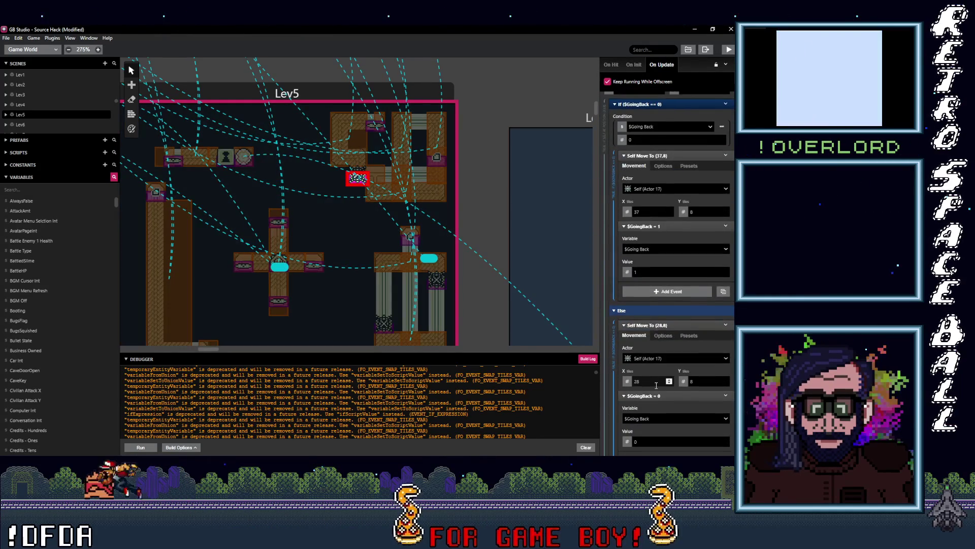
scroll(654, 385, "down", 1)
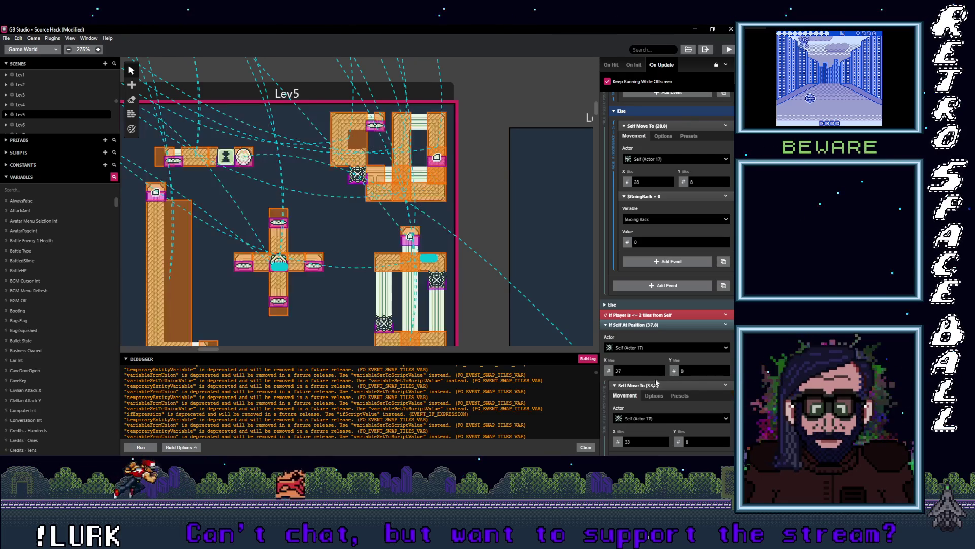
scroll(662, 396, "down", 1)
scroll(662, 394, "down", 1)
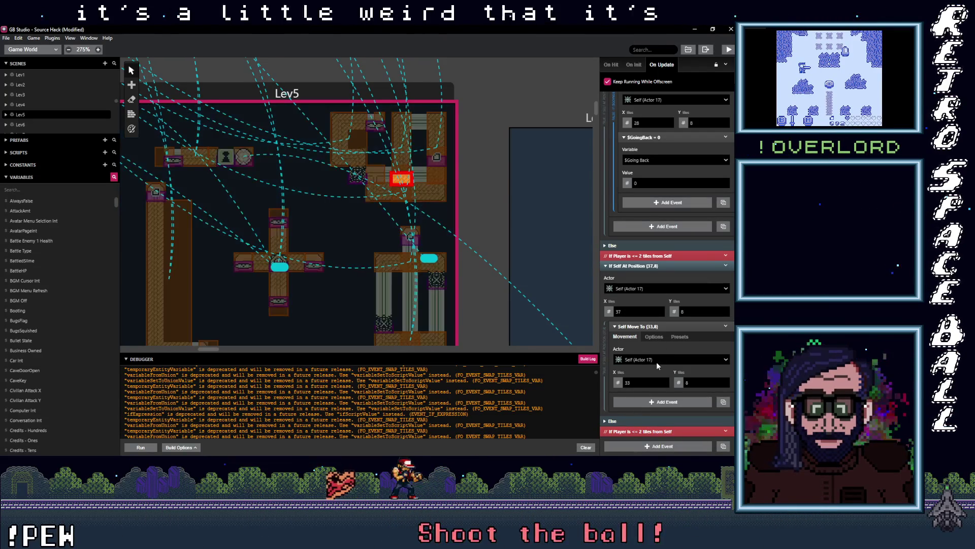
scroll(656, 362, "up", 1)
scroll(657, 361, "up", 4)
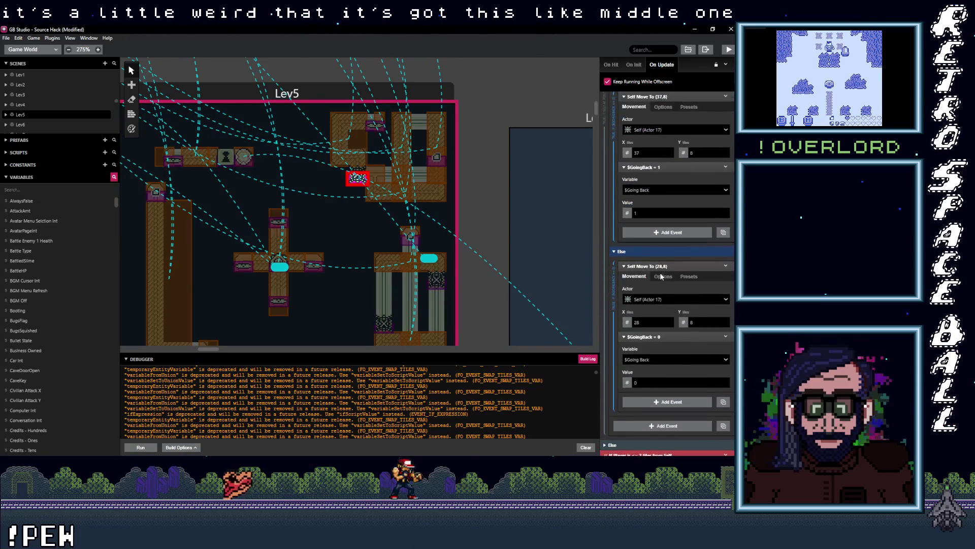
scroll(667, 315, "down", 4)
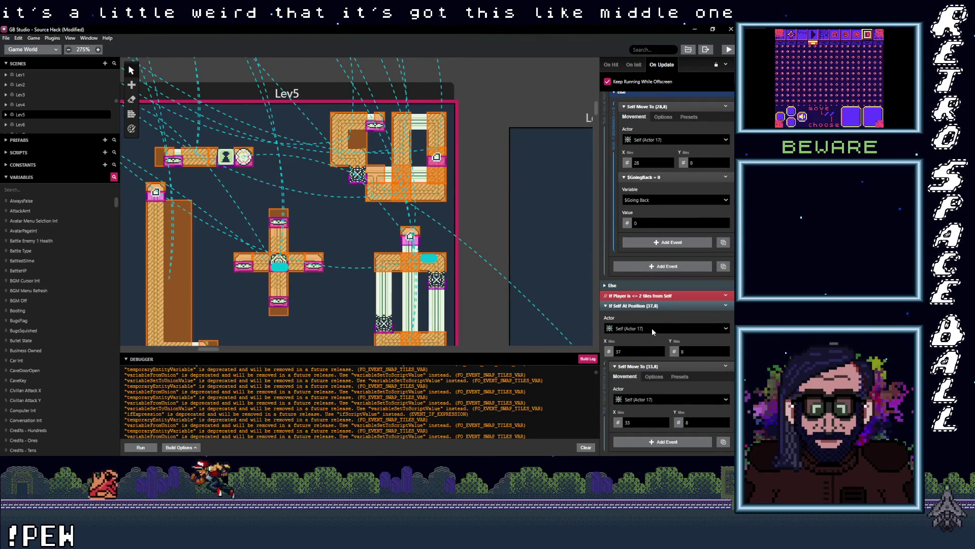
scroll(654, 385, "down", 1)
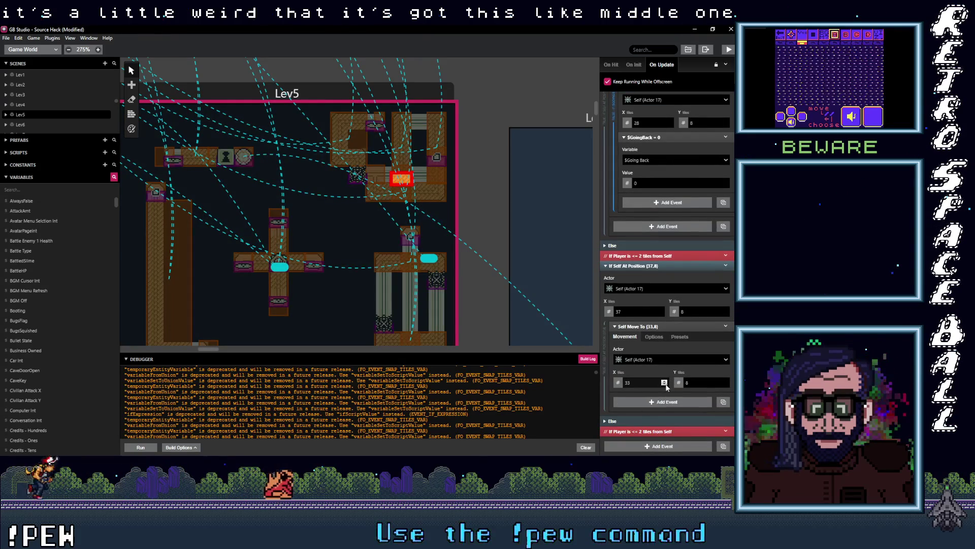
left_click(664, 380)
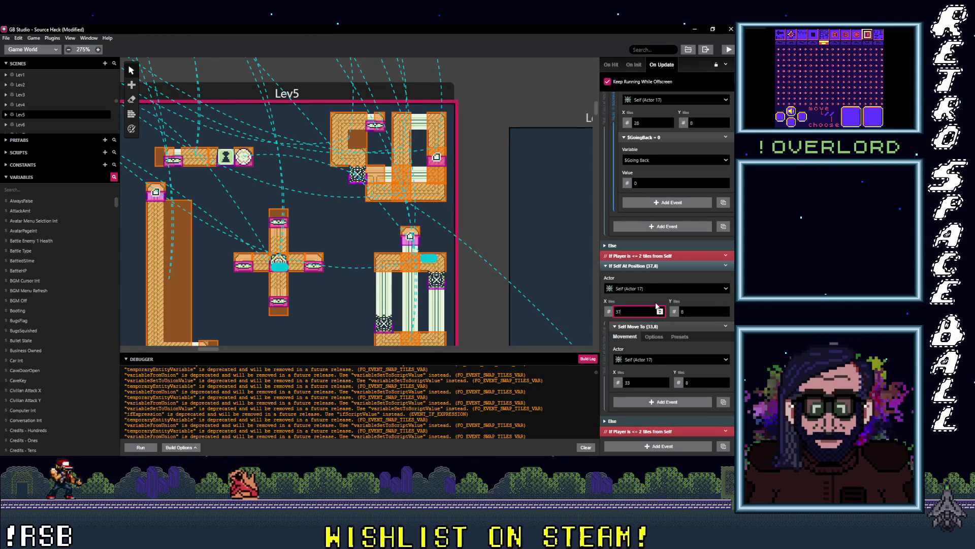
scroll(662, 309, "up", 3)
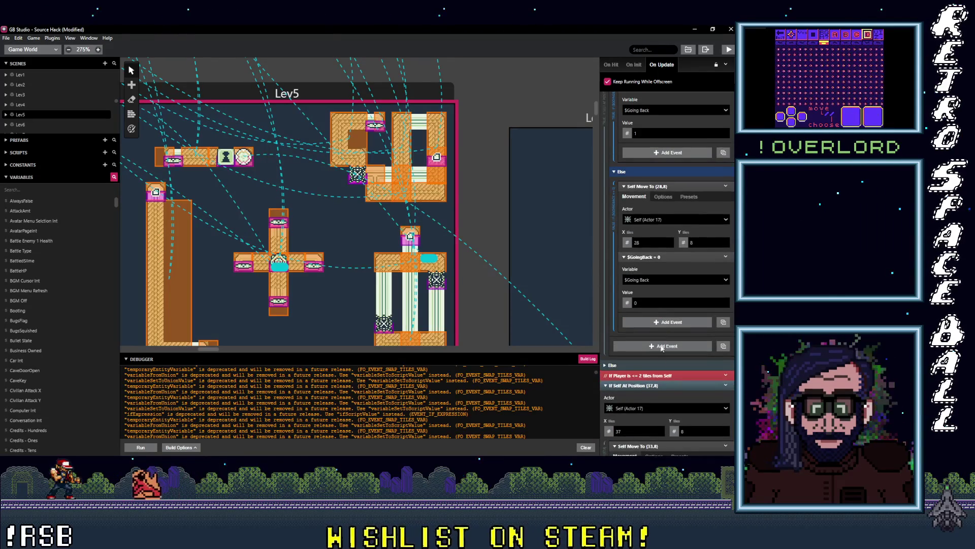
scroll(657, 380, "down", 1)
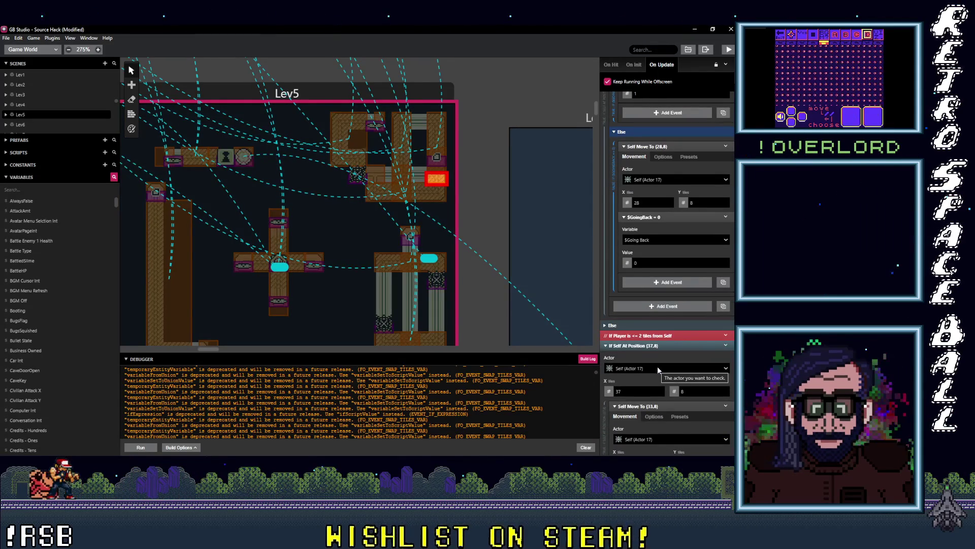
scroll(652, 403, "down", 1)
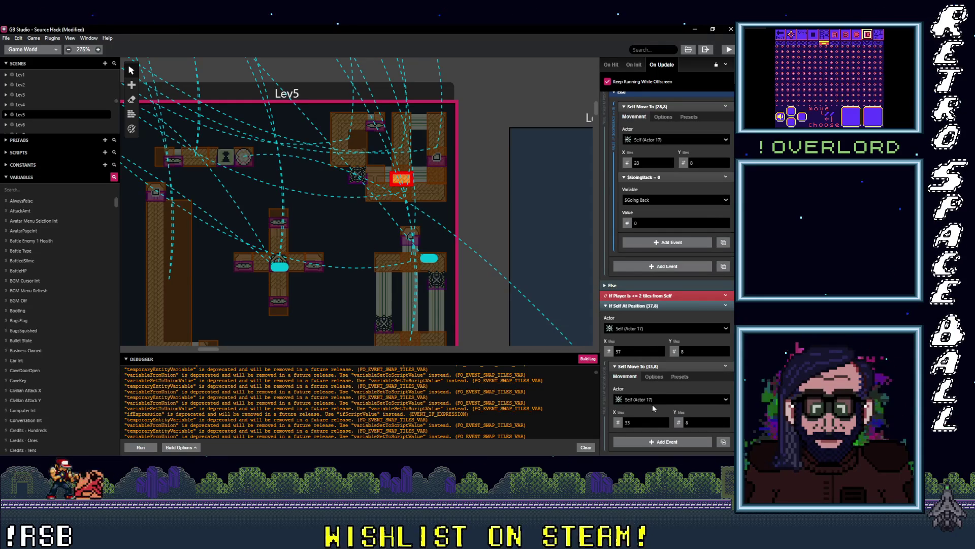
scroll(657, 392, "up", 4)
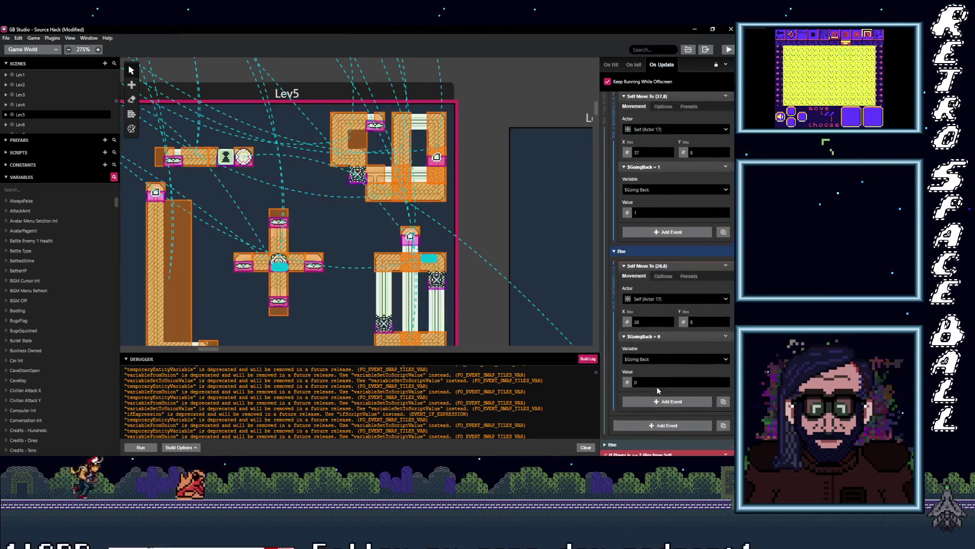
scroll(669, 292, "down", 1)
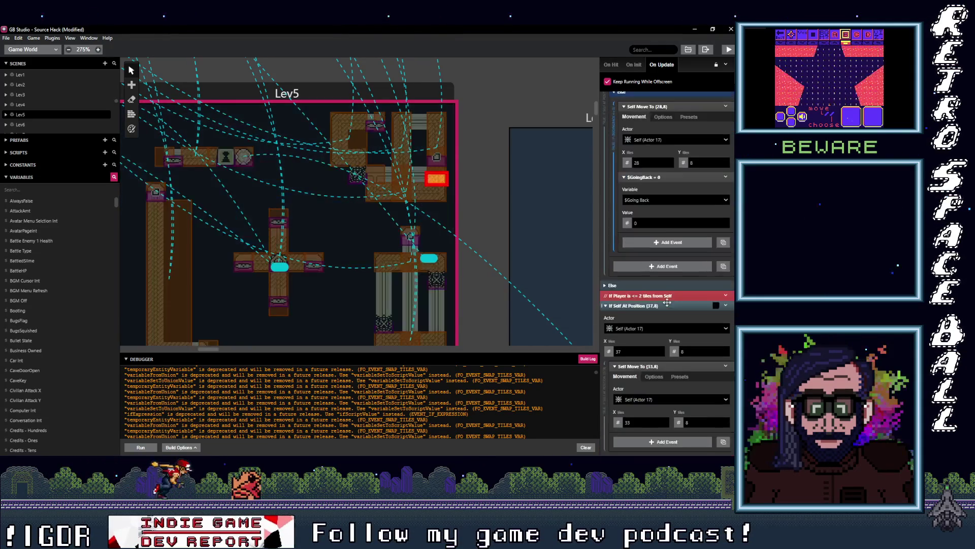
scroll(667, 308, "up", 3)
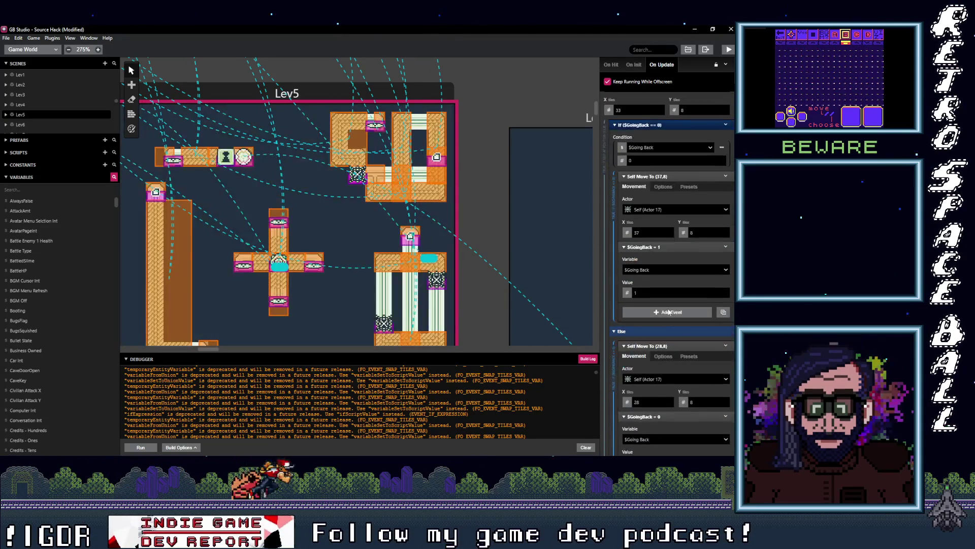
scroll(678, 302, "down", 3)
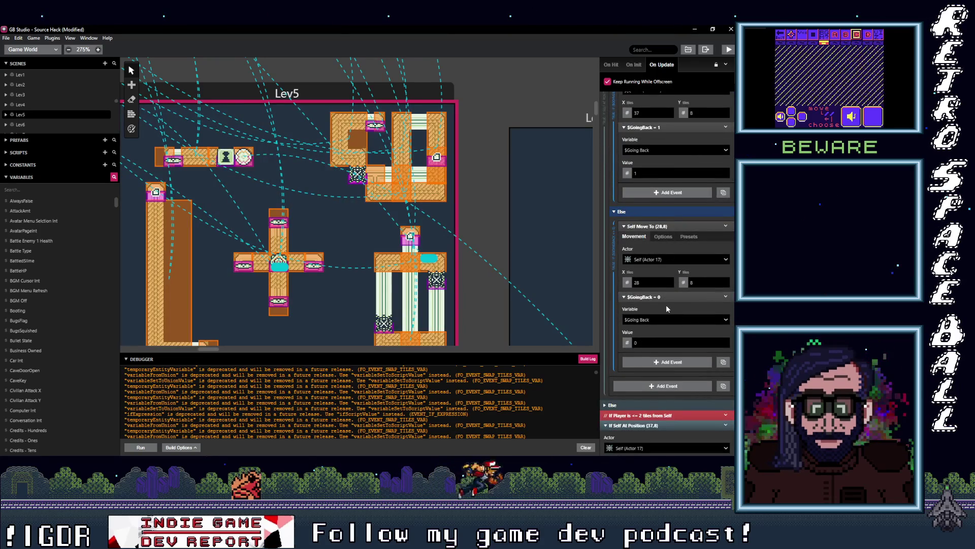
scroll(666, 304, "up", 3)
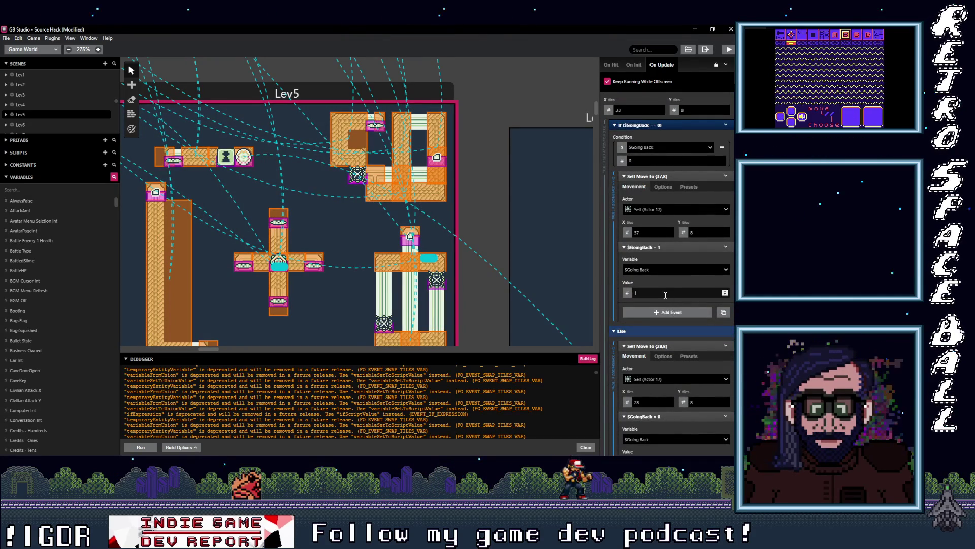
scroll(668, 278, "down", 4)
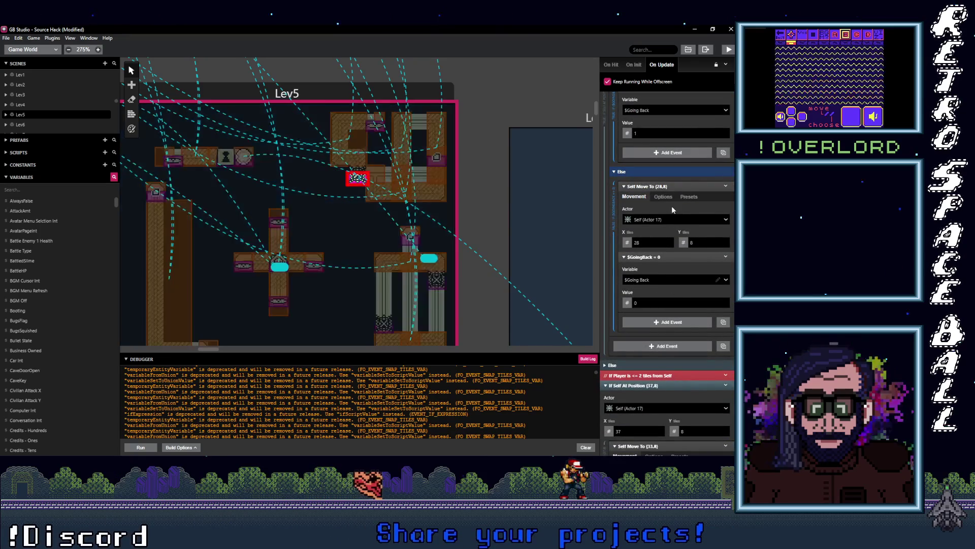
scroll(677, 287, "down", 3)
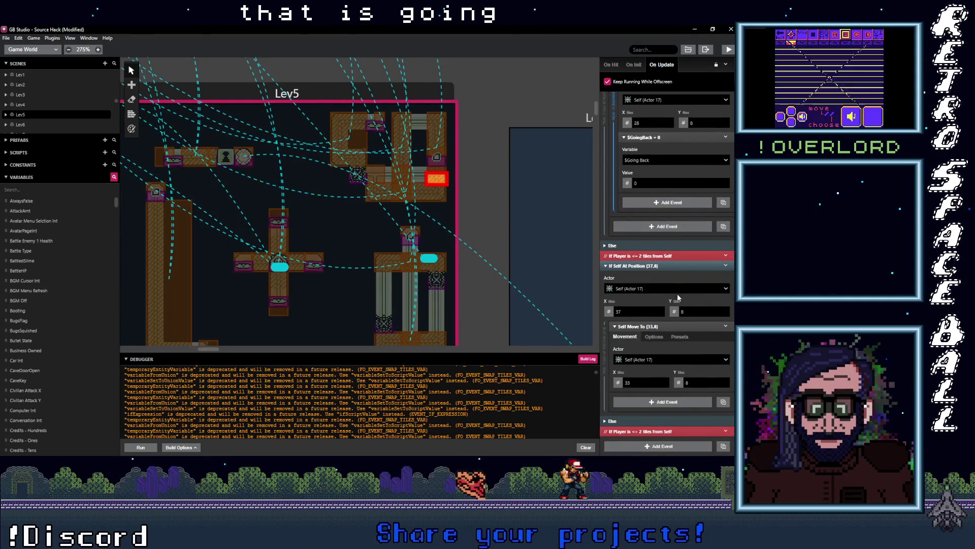
scroll(677, 293, "up", 7)
scroll(677, 293, "up", 2)
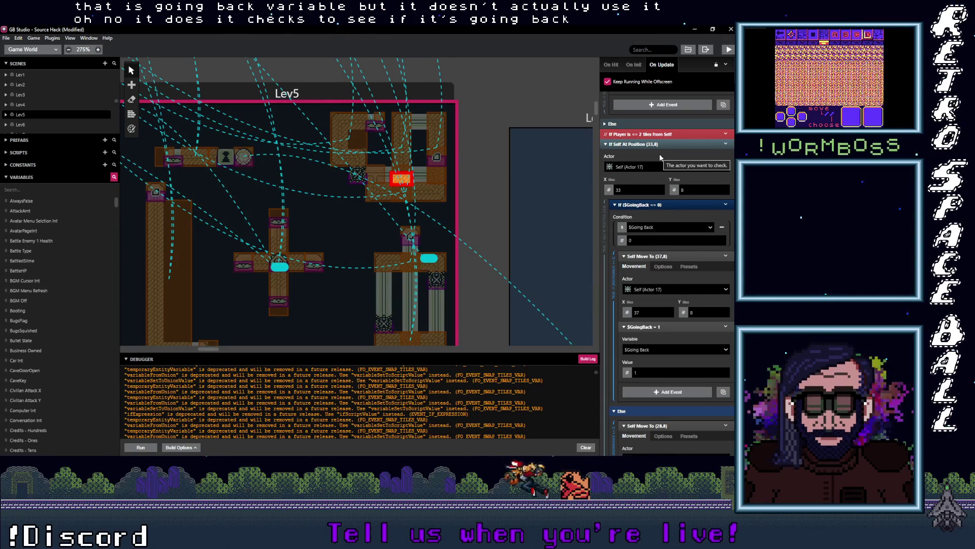
scroll(659, 164, "up", 5)
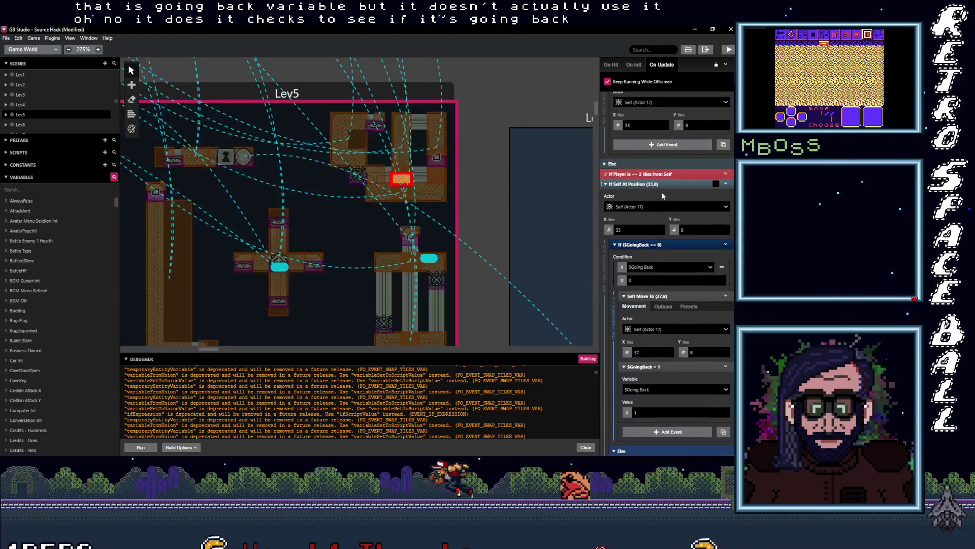
scroll(671, 217, "up", 1)
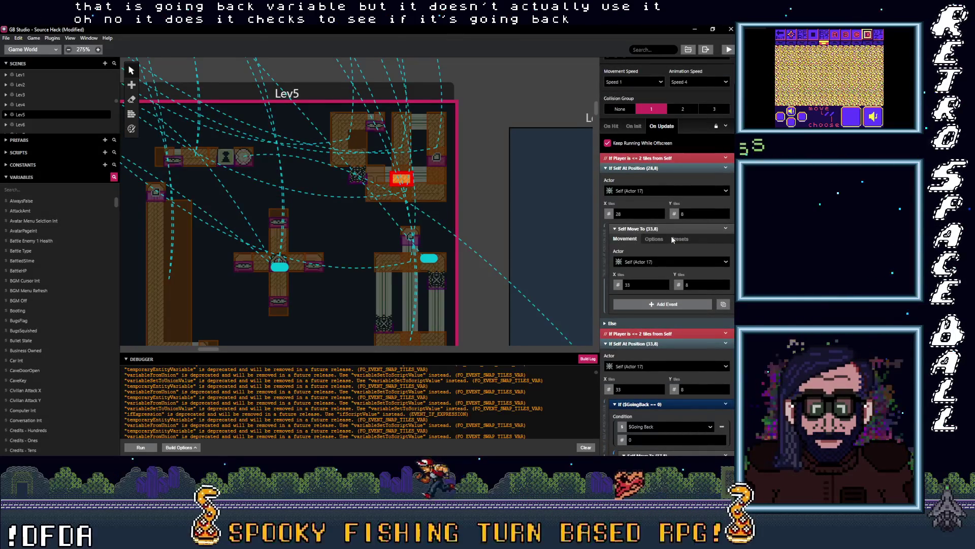
scroll(661, 193, "down", 1)
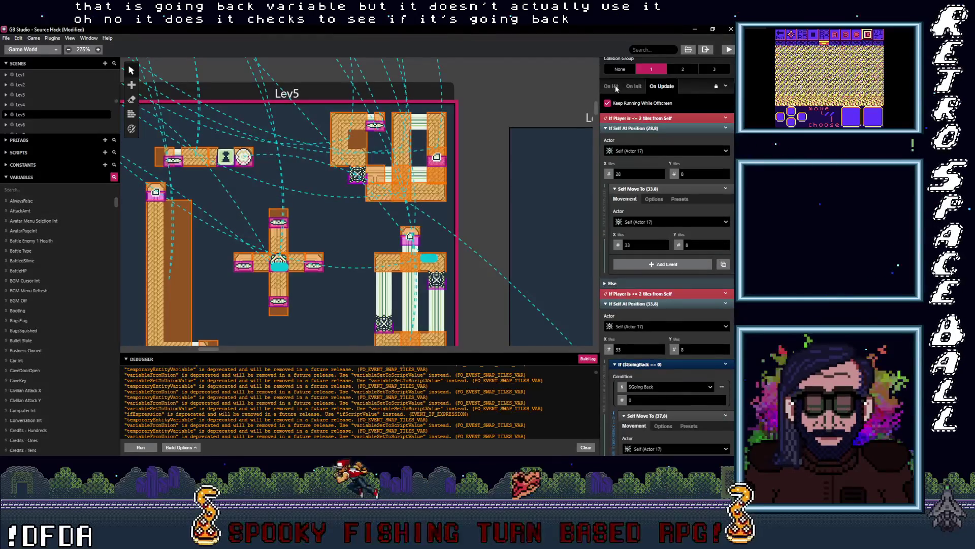
Show Actor 17's On Hit tab and switch its collision group to 2 and back to 1.
left_click(613, 85)
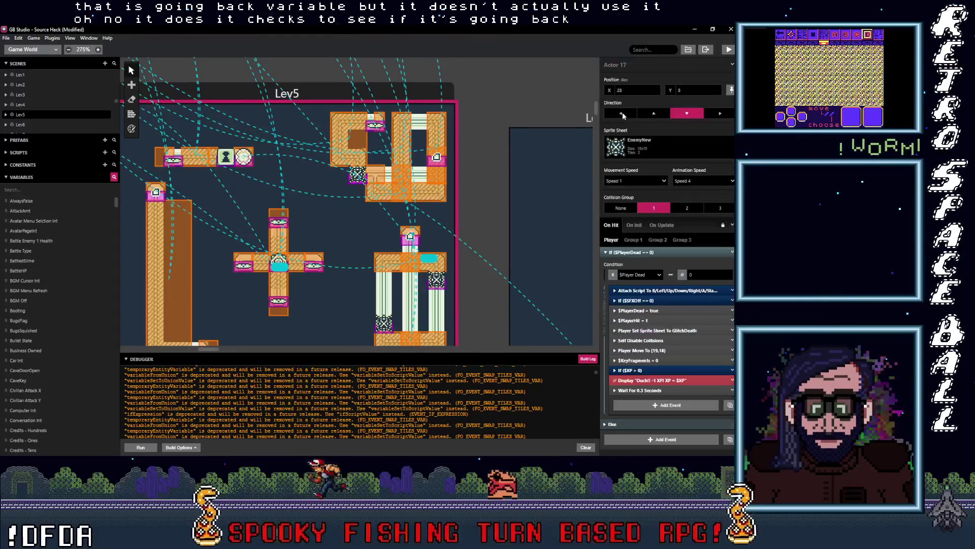
left_click(687, 209)
left_click(656, 208)
Review the enemy's On Update move event target and its On Init script.
left_click(658, 225)
scroll(655, 224, "down", 3)
left_click(634, 222)
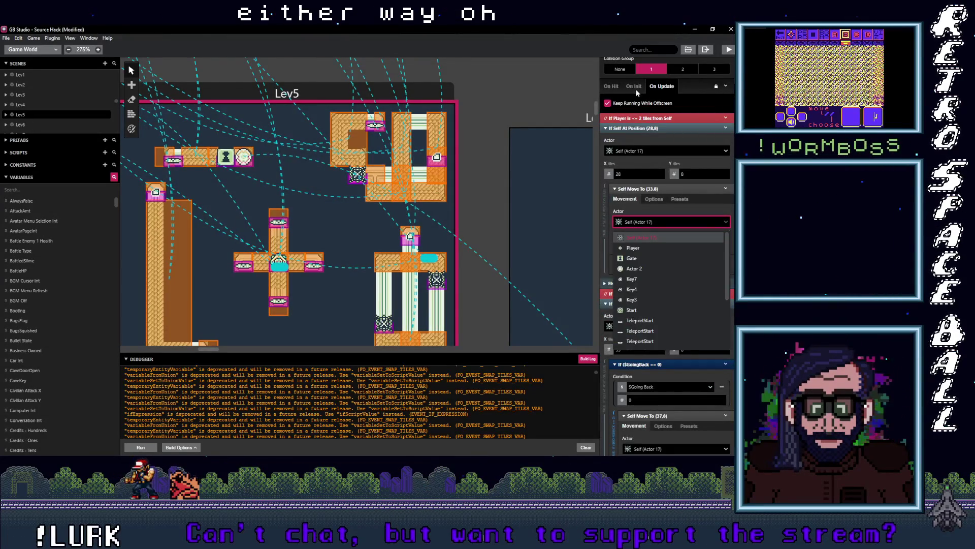
left_click(635, 88)
Return to On Hit and inspect the event moving the dead player to (19,18).
left_click(612, 226)
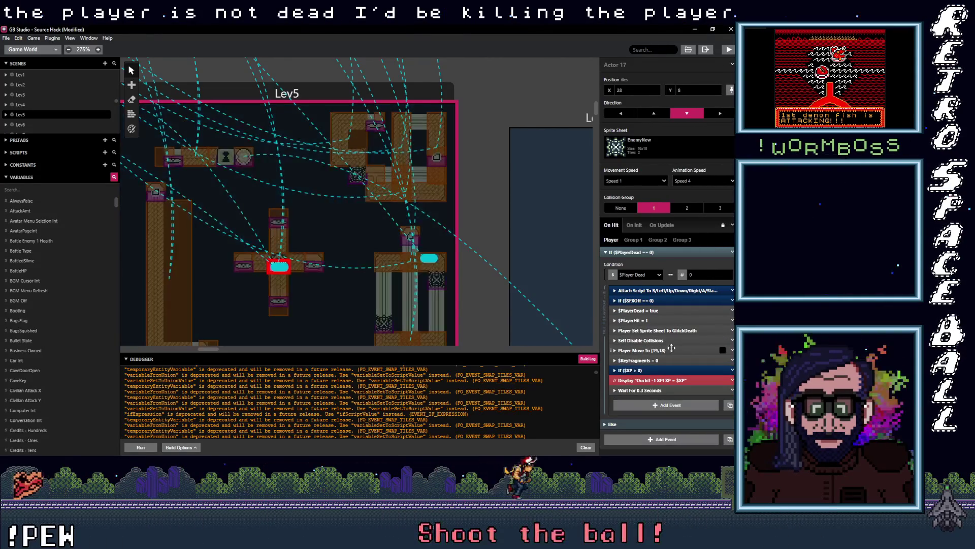
left_click(671, 350)
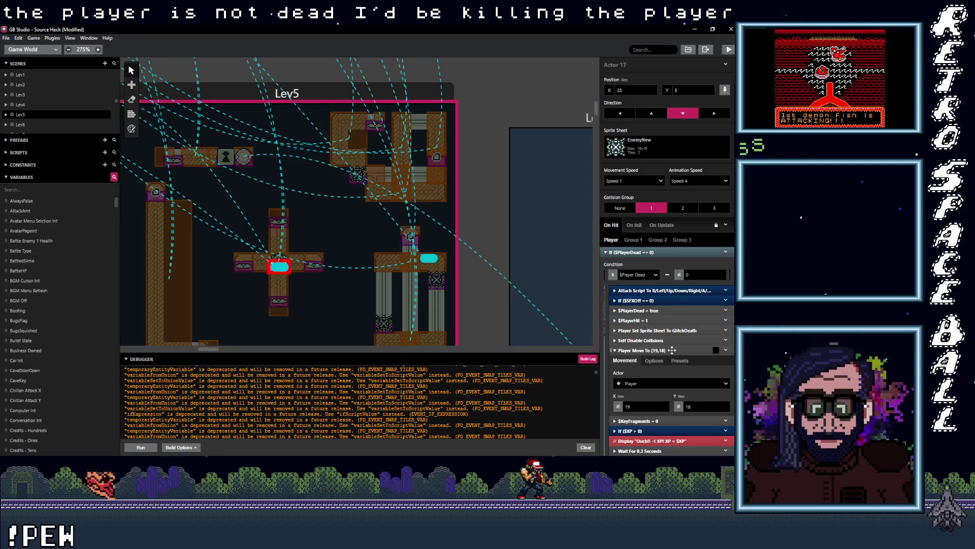
left_click(672, 350)
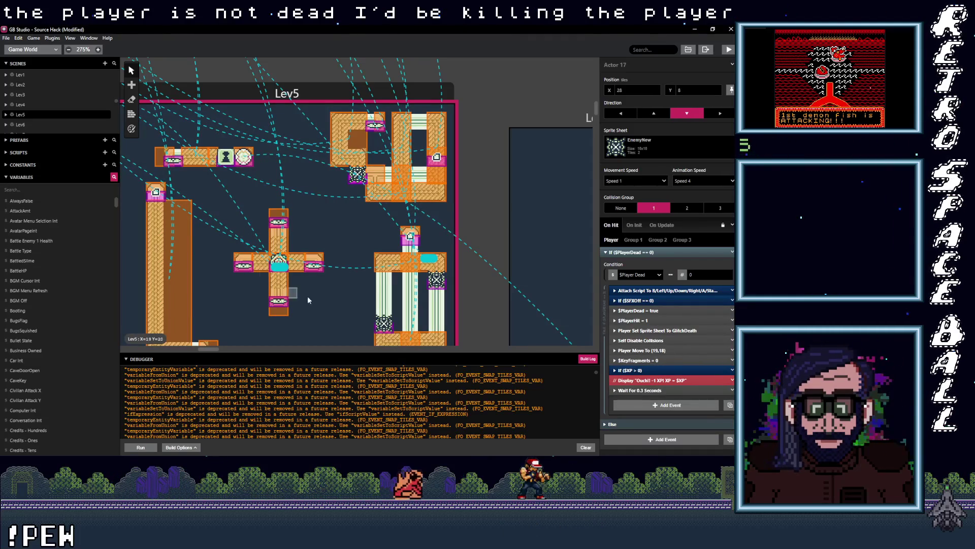
scroll(294, 290, "up", 5)
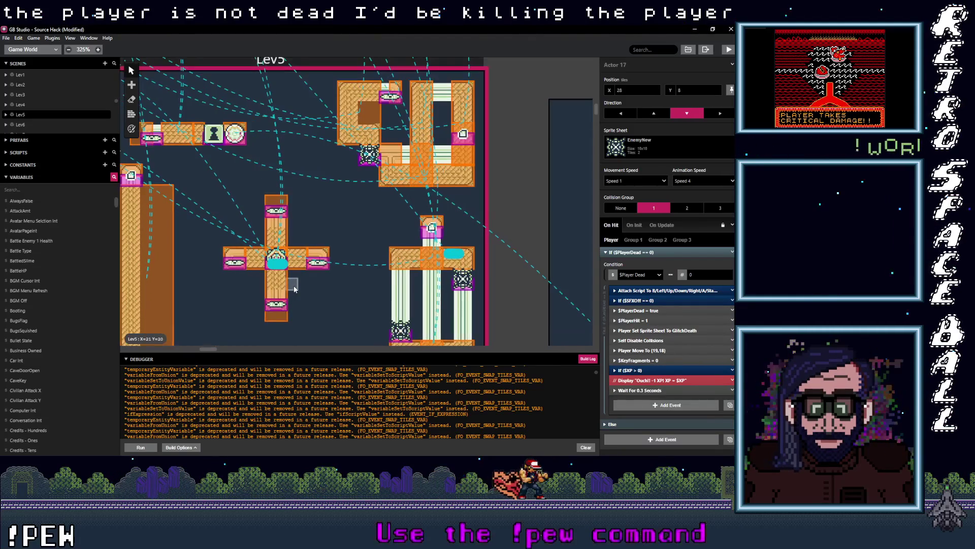
Select Lev5's Start actor and tick Keep Running While Offscreen on its On Update script.
left_click(293, 319)
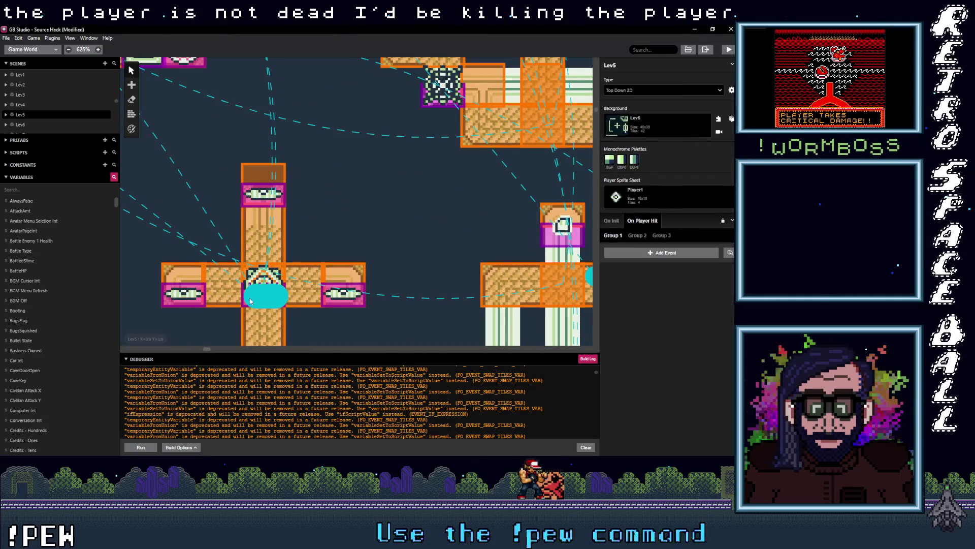
left_click(245, 309)
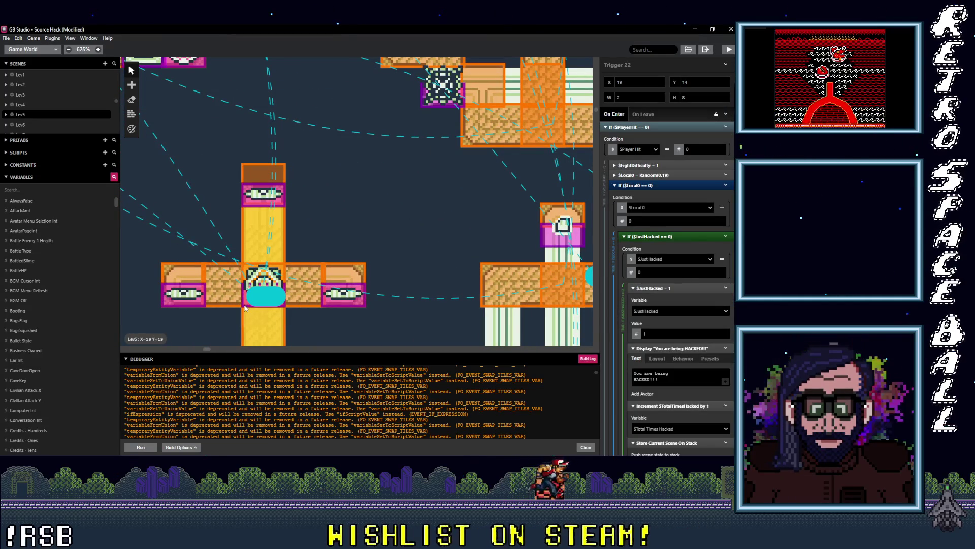
left_click(244, 308)
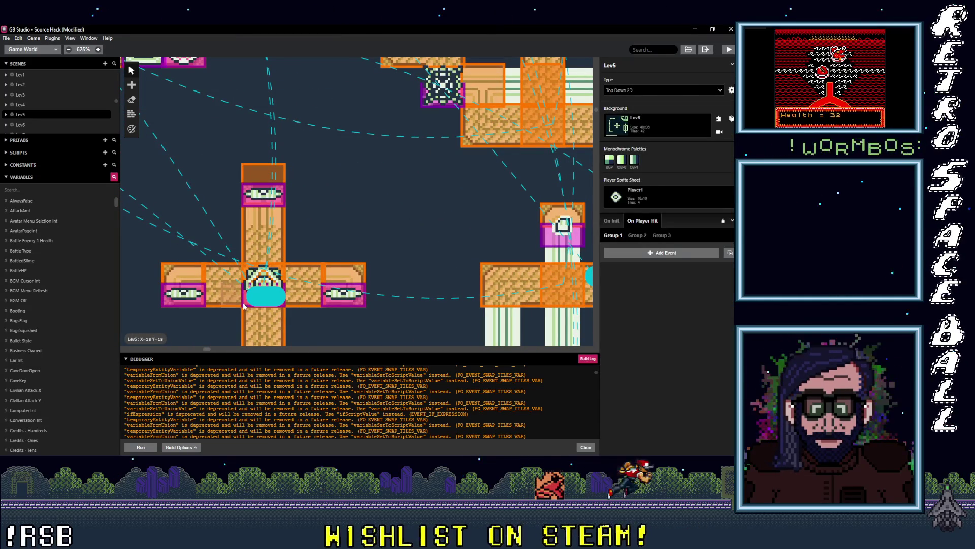
left_click(244, 306)
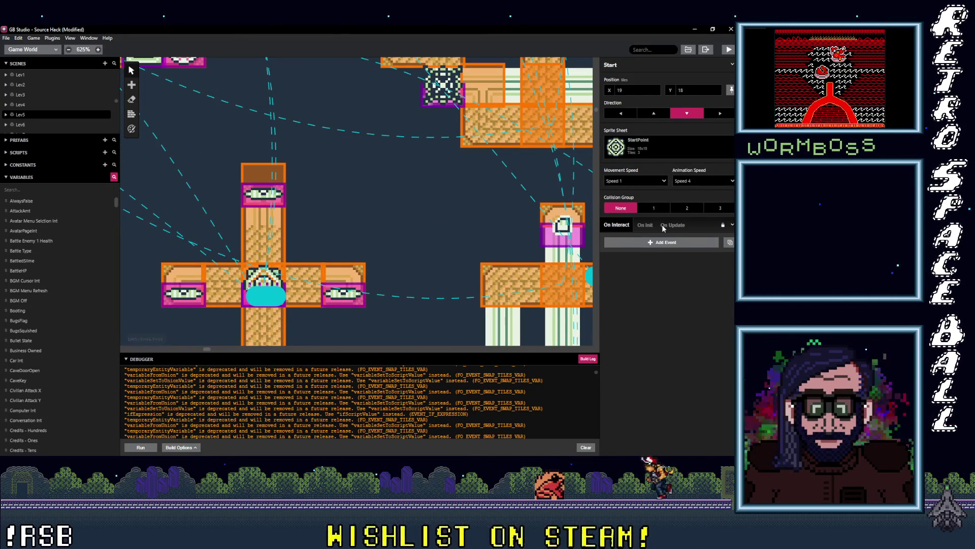
left_click(670, 227)
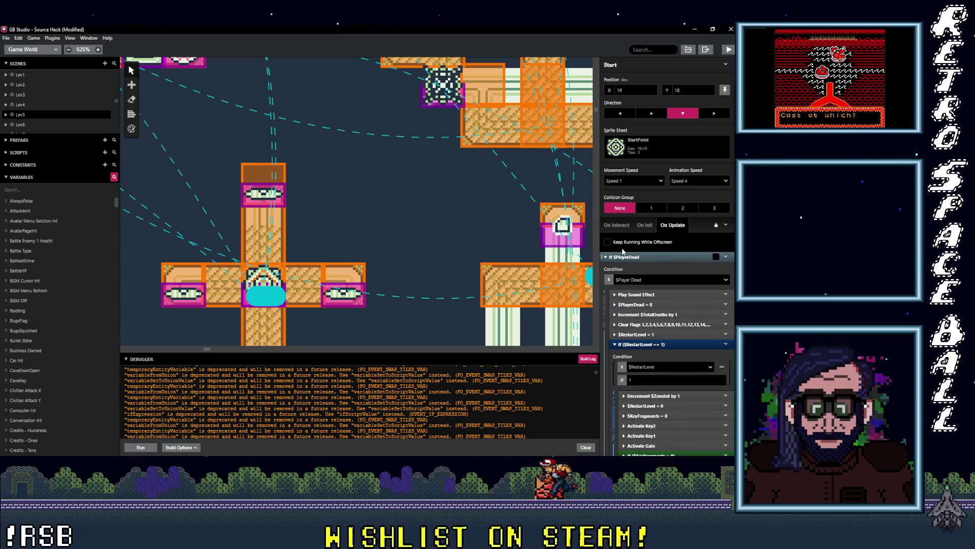
left_click(608, 243)
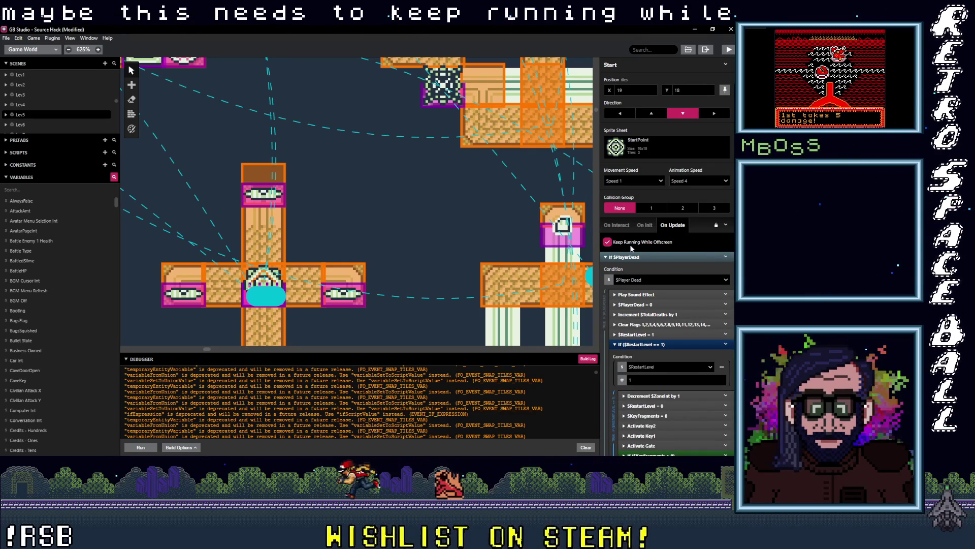
Zoom the world view out to 175% and shift it slightly.
scroll(409, 226, "up", 3)
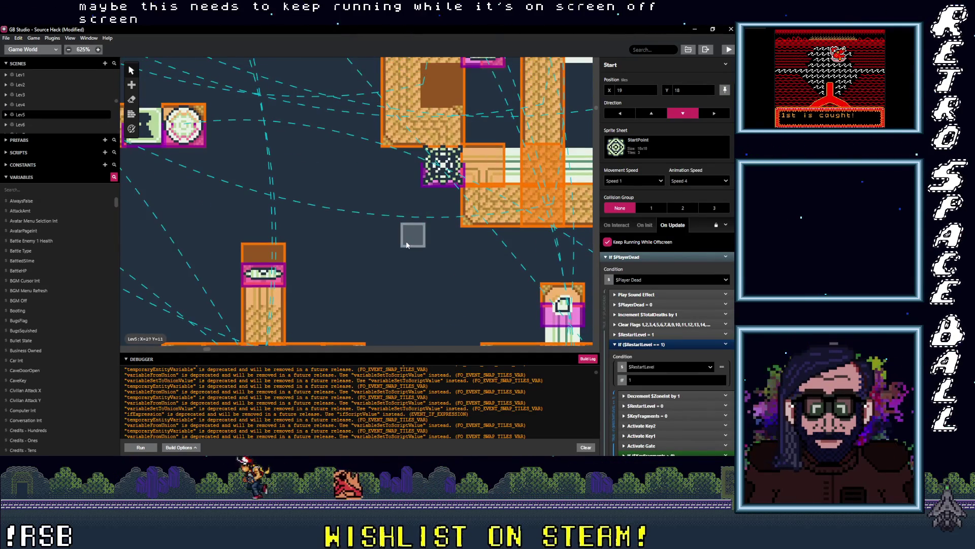
scroll(406, 244, "right", 5)
scroll(406, 244, "up", 3)
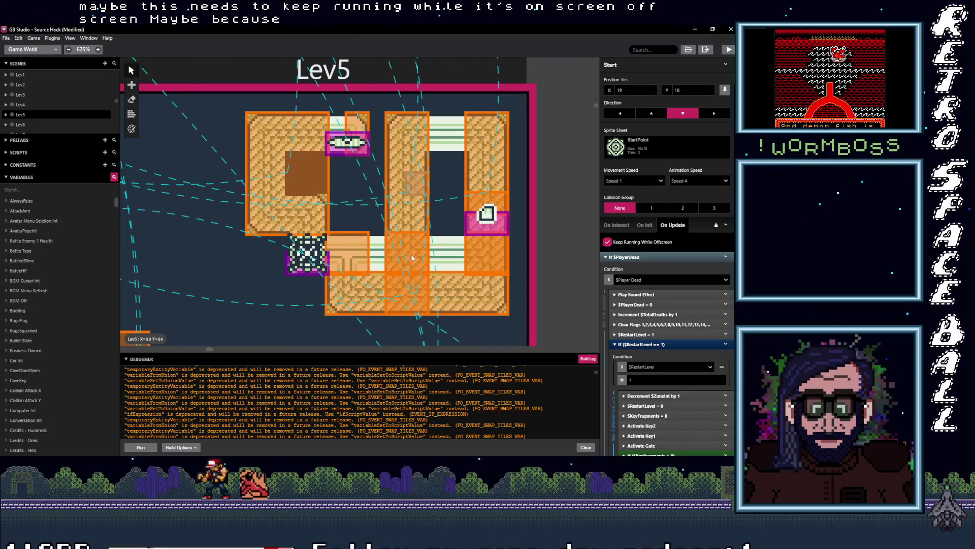
scroll(430, 254, "down", 10)
scroll(429, 292, "up", 10)
scroll(305, 279, "down", 1)
scroll(287, 299, "down", 1)
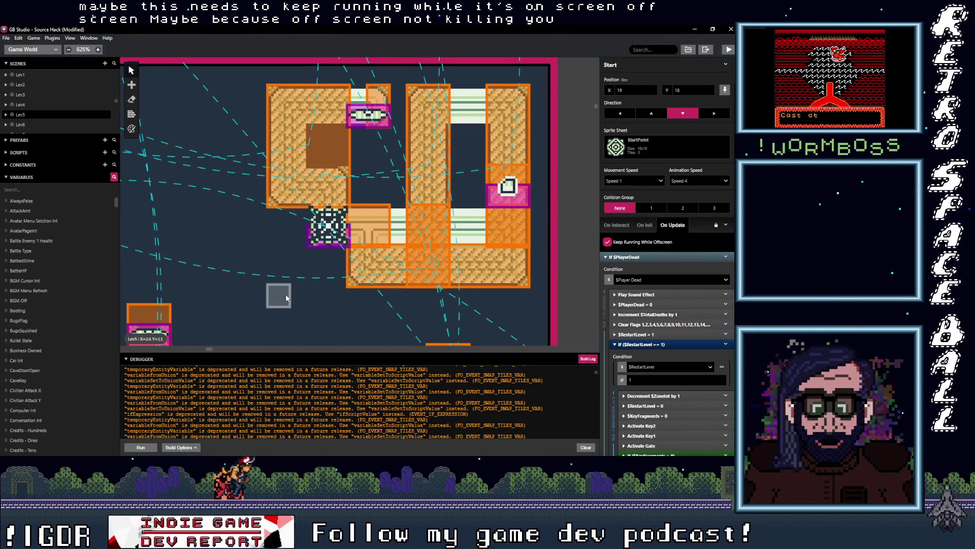
scroll(300, 293, "down", 2)
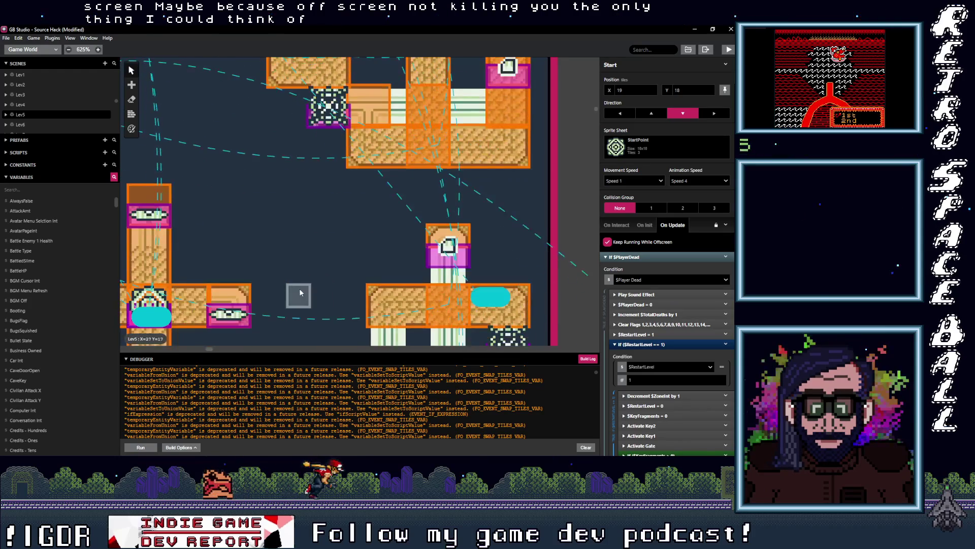
scroll(299, 293, "down", 4)
scroll(274, 203, "up", 2)
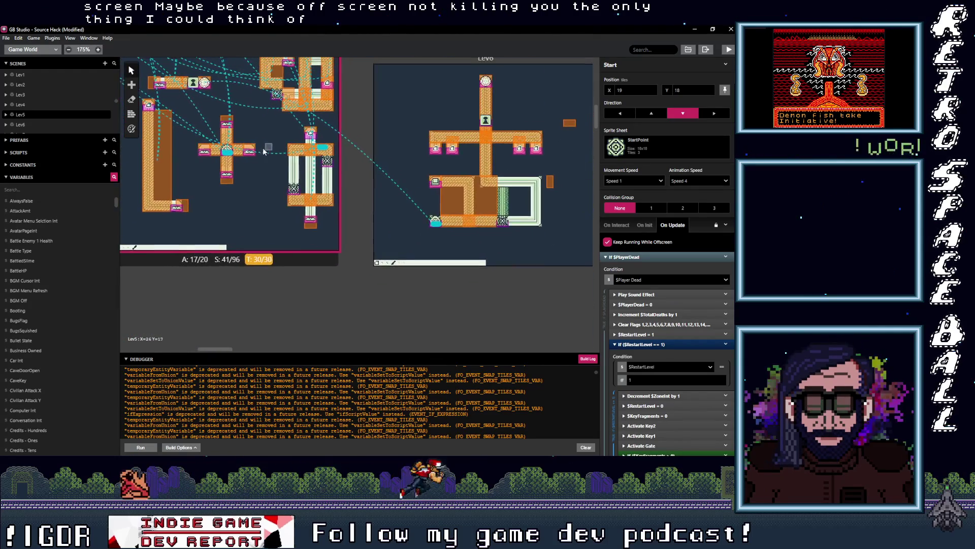
left_click_drag(264, 152, 260, 159)
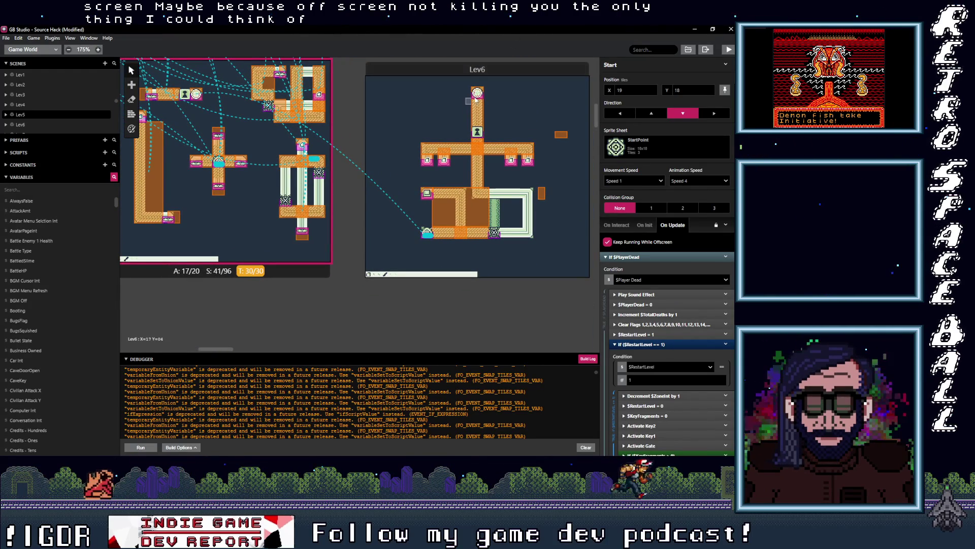
Inspect the Lev6 scene's trigger and Goal actor.
left_click(480, 91)
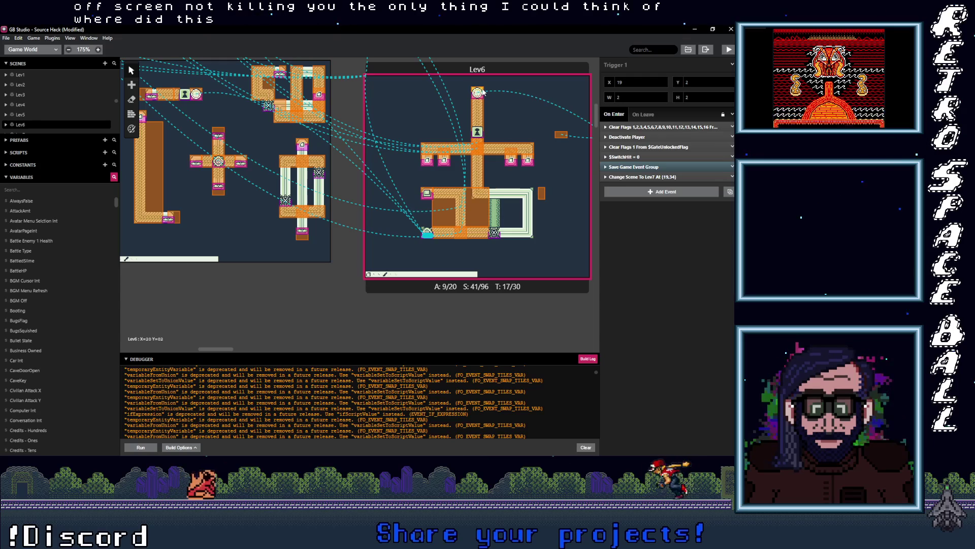
left_click(483, 99)
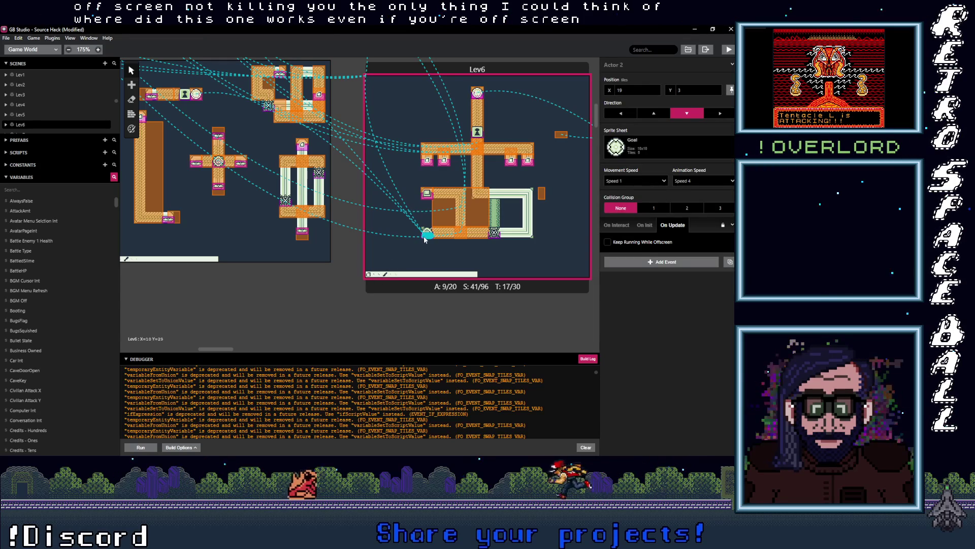
scroll(427, 240, "left", 5)
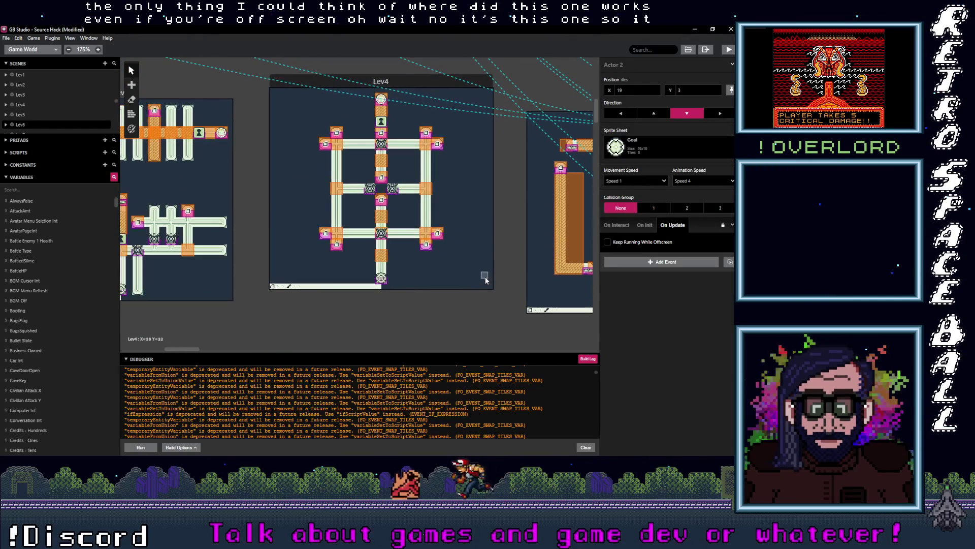
Review Lev4's Trigger 7 and scene On Init/On Player Hit scripts, then select Lev4's Start actor.
left_click(381, 279)
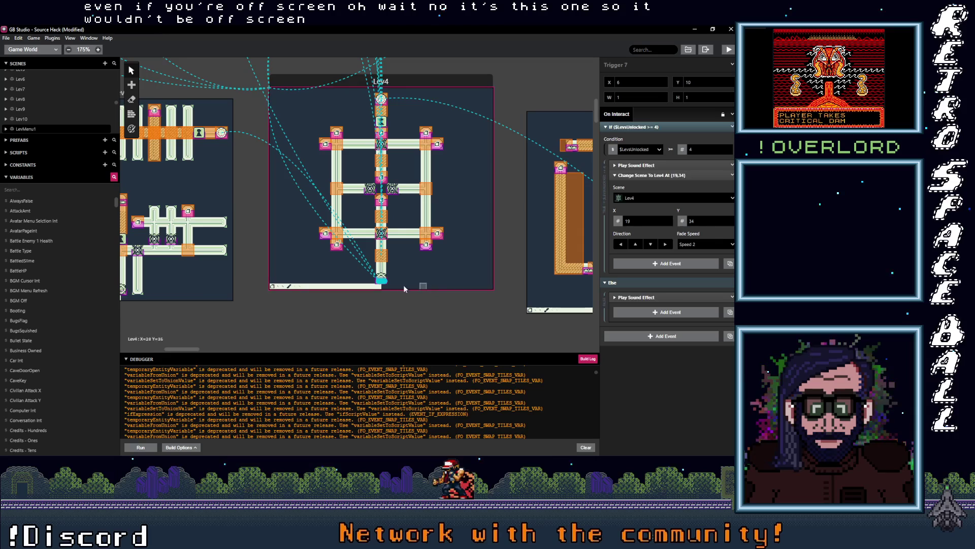
scroll(386, 284, "up", 5, "ctrl")
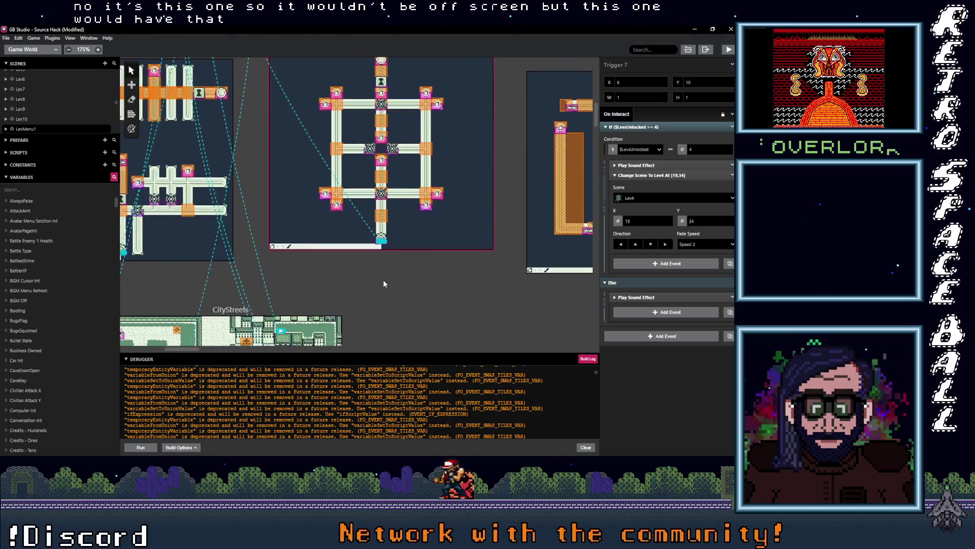
left_click(393, 209)
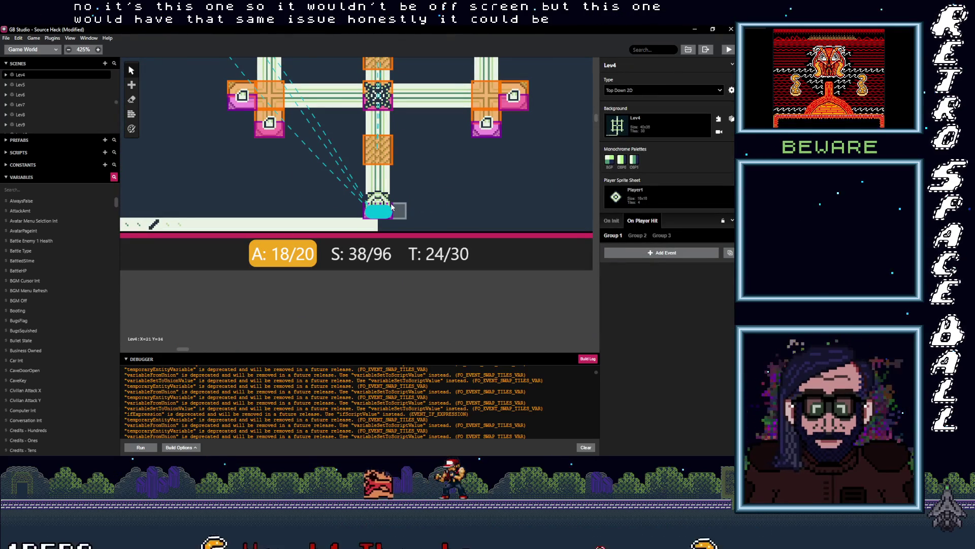
left_click(611, 219)
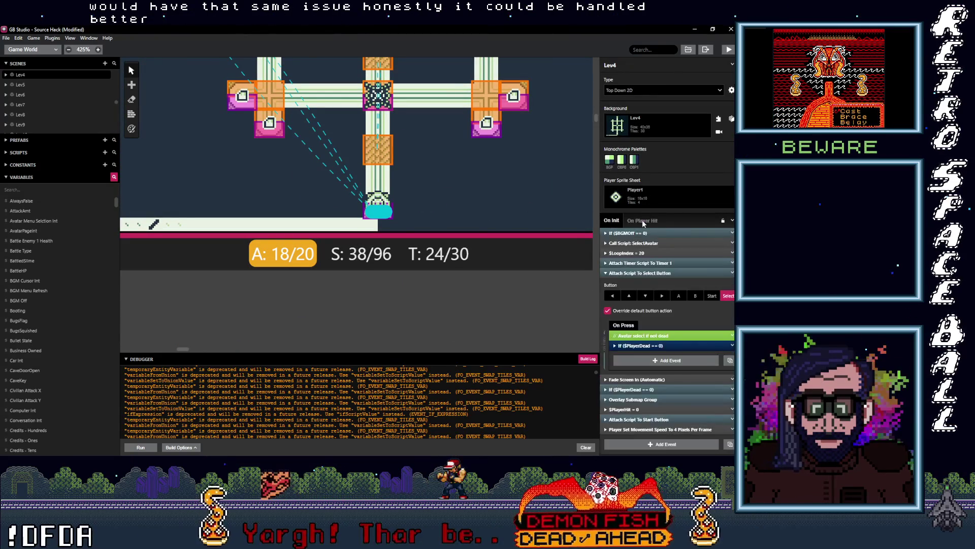
left_click(642, 220)
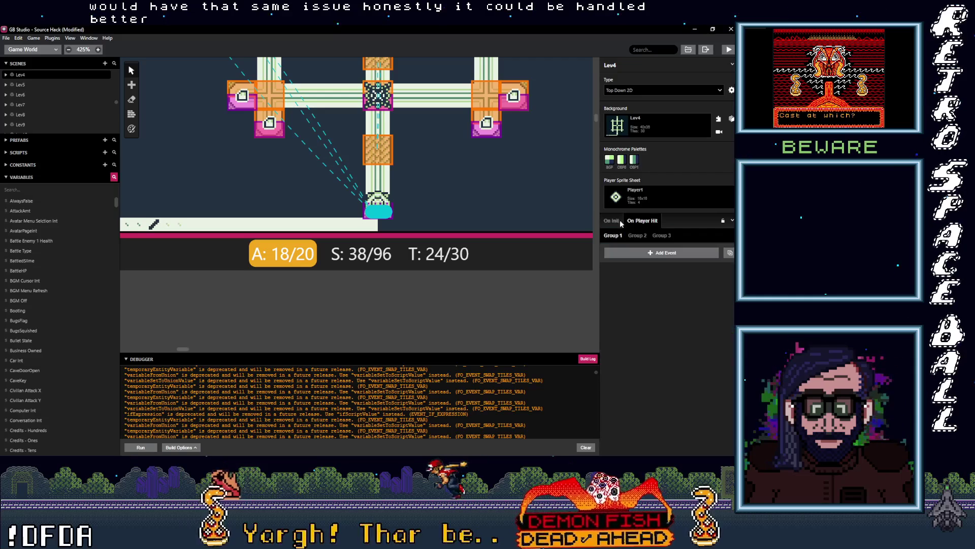
left_click(390, 206)
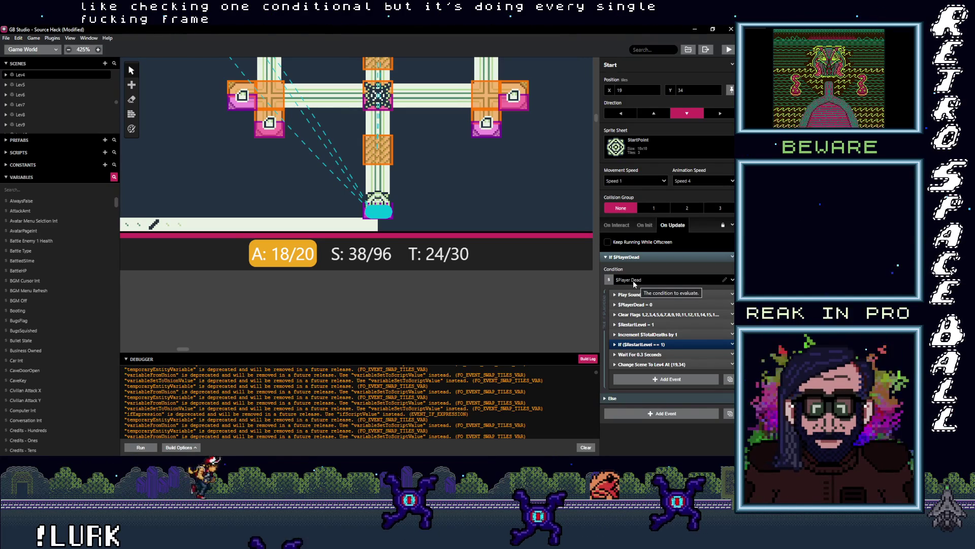
Check Lev4's Clear Flags event, then bring up Lev3's Start actor death script.
left_click(641, 314)
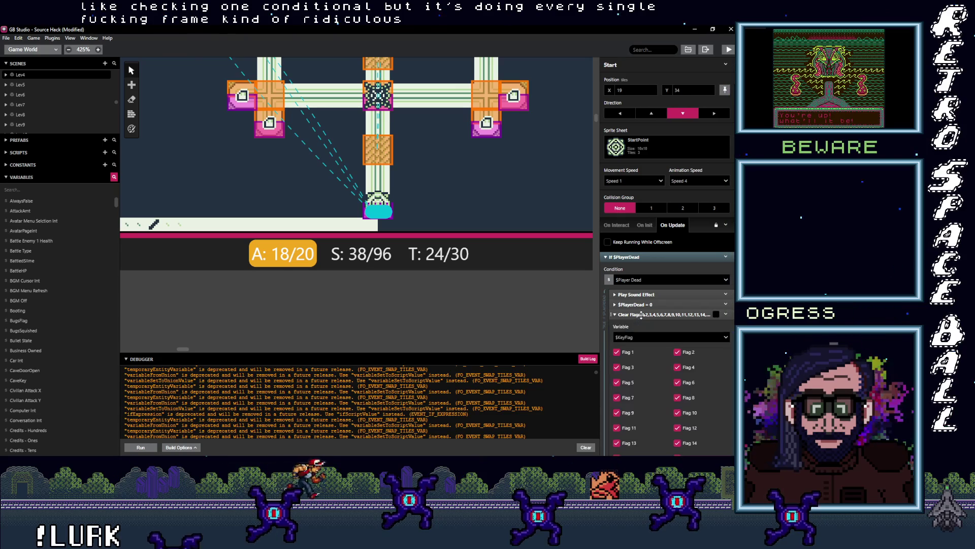
left_click(641, 315)
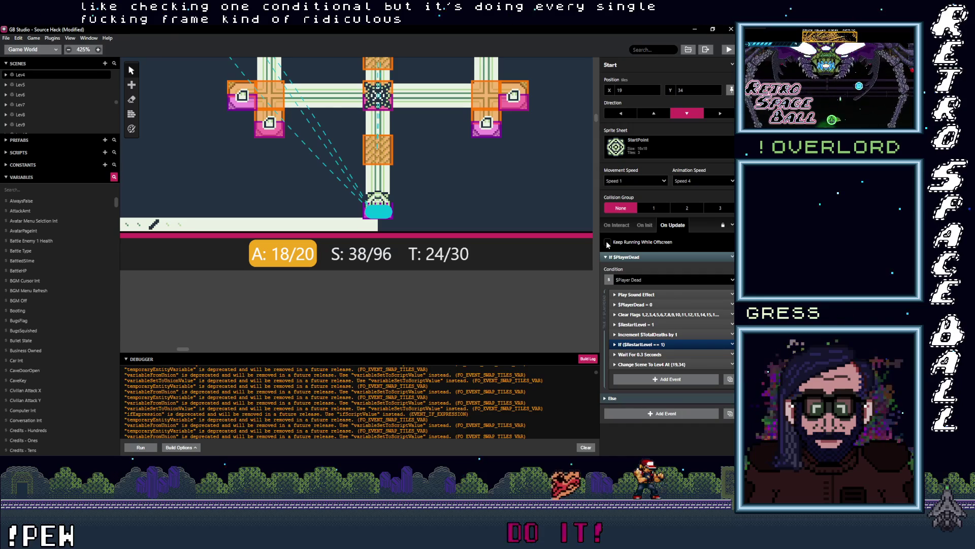
scroll(263, 152, "up", 10)
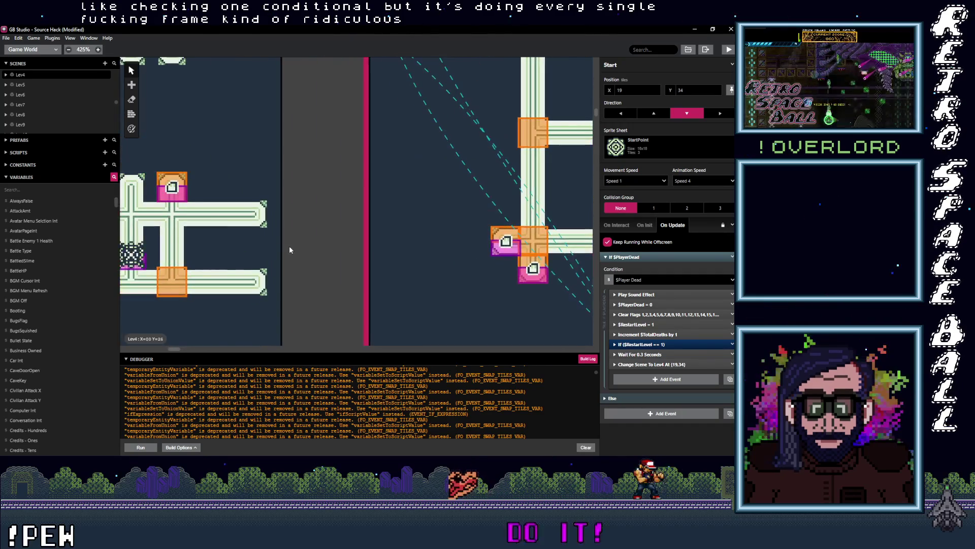
scroll(440, 202, "down", 5)
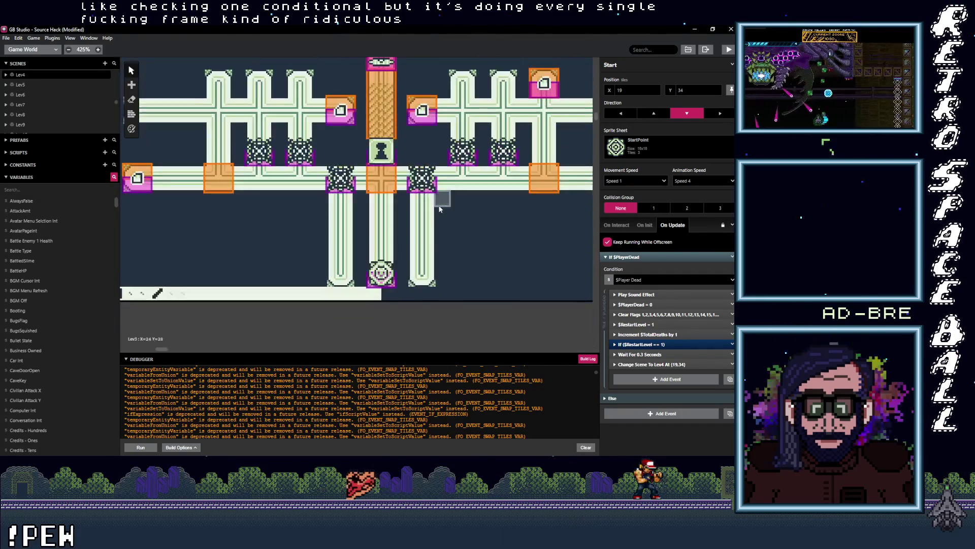
left_click(395, 278)
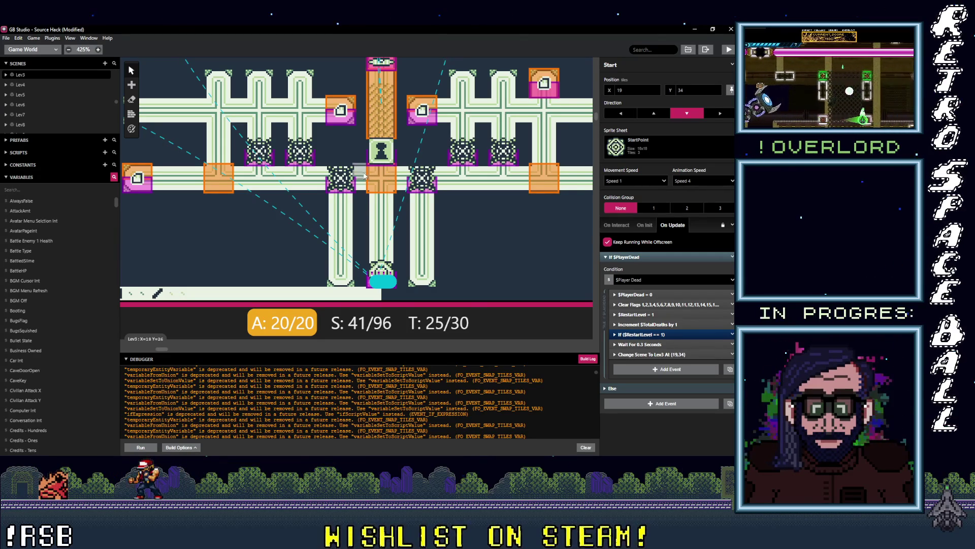
scroll(359, 176, "up", 6)
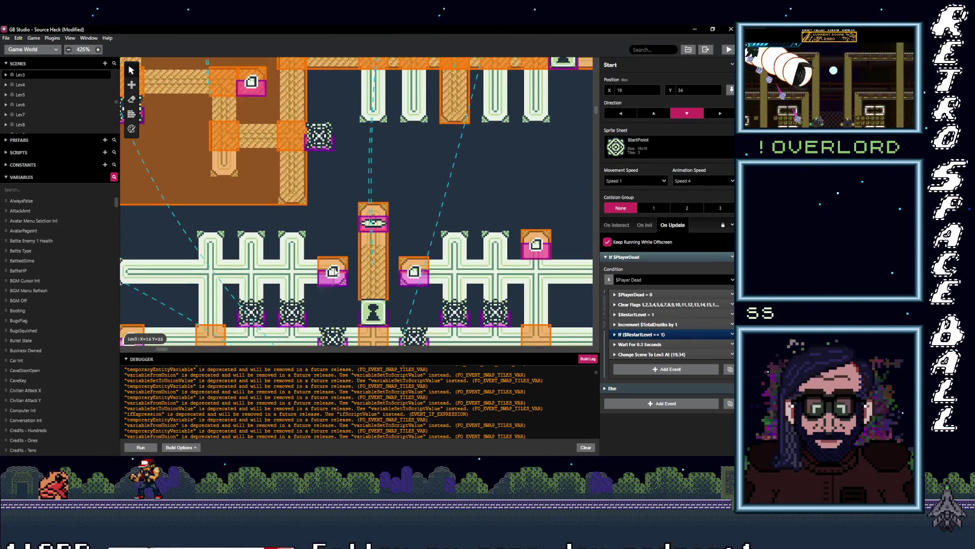
Pan the world map to Lev5 and select the Gate actor, showing its On Interact script.
scroll(339, 207, "down", 5)
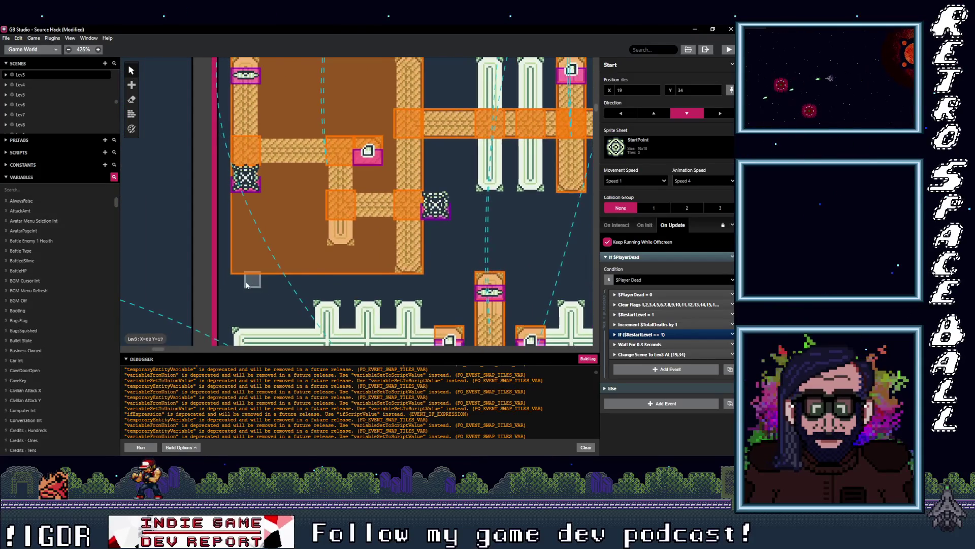
scroll(396, 190, "down", 5)
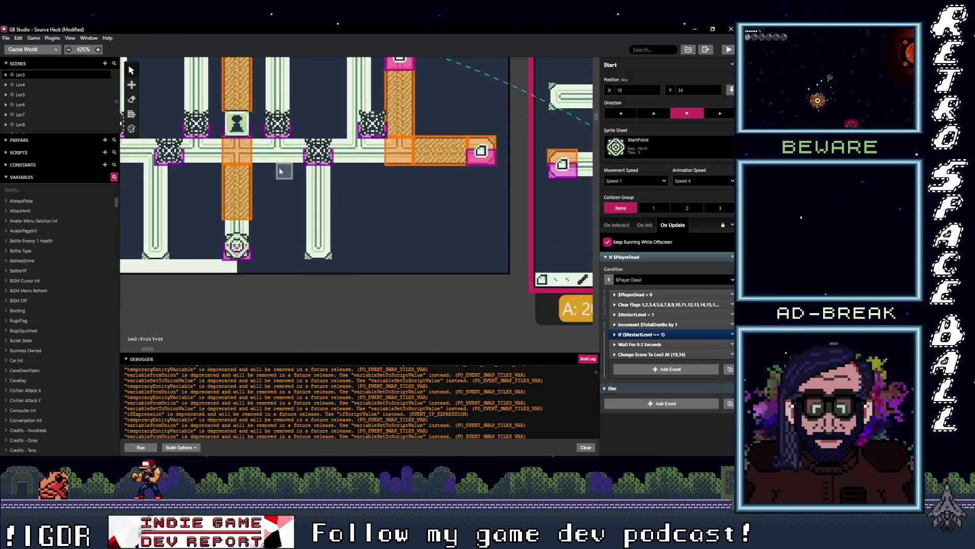
scroll(396, 191, "down", 10)
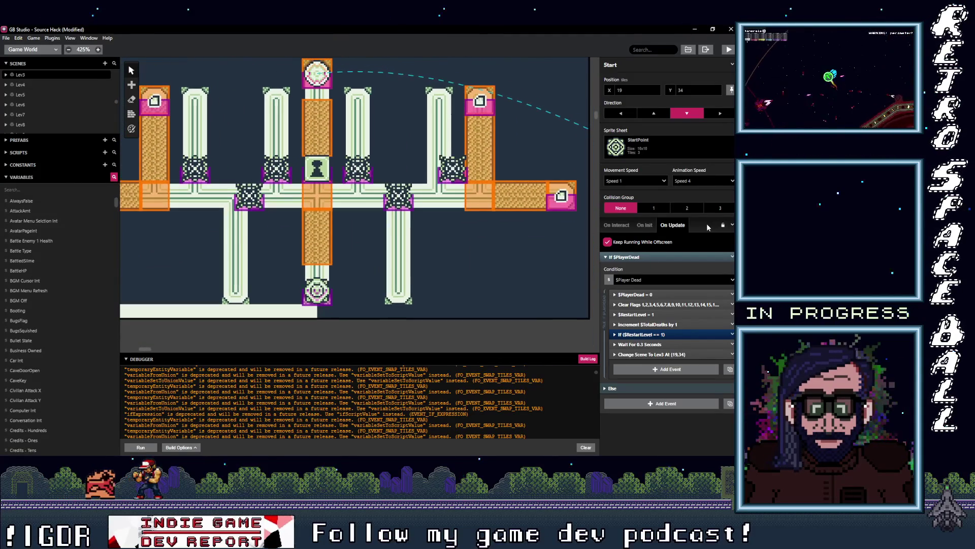
scroll(525, 275, "down", 5)
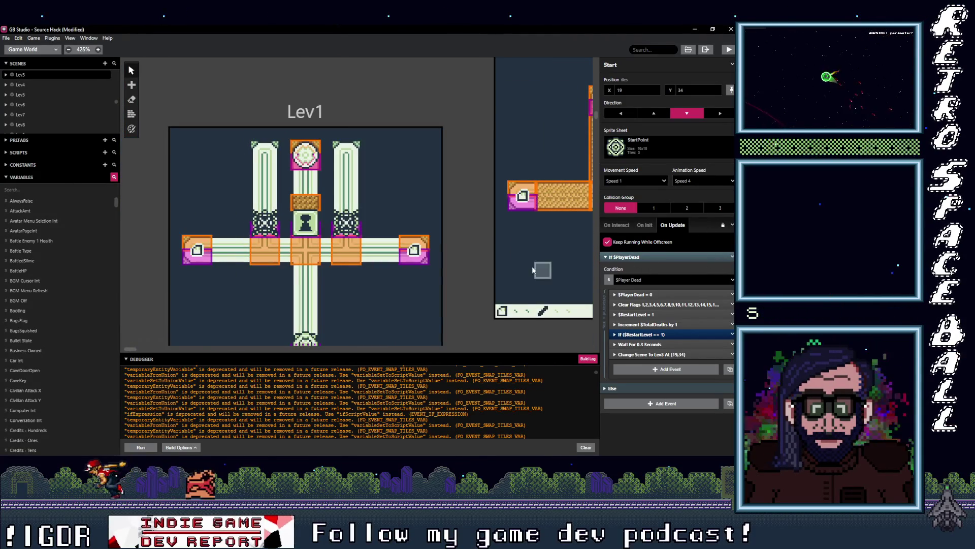
scroll(534, 267, "down", 10)
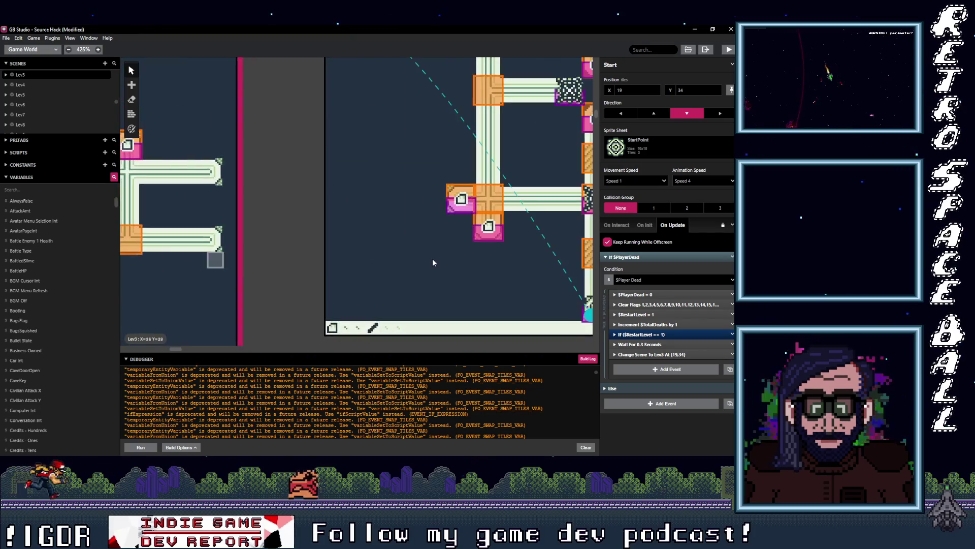
scroll(362, 262, "right", 8)
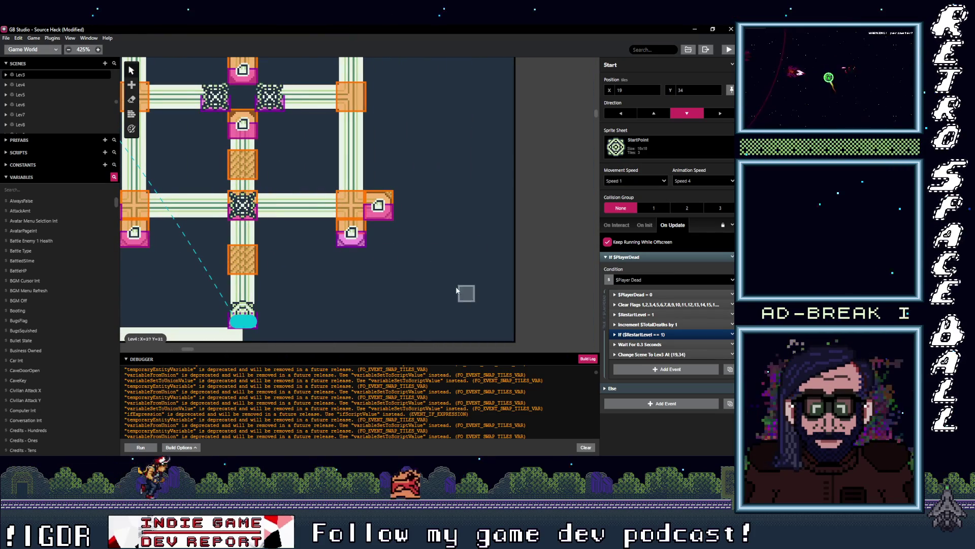
scroll(470, 290, "right", 5)
scroll(355, 266, "down", 5)
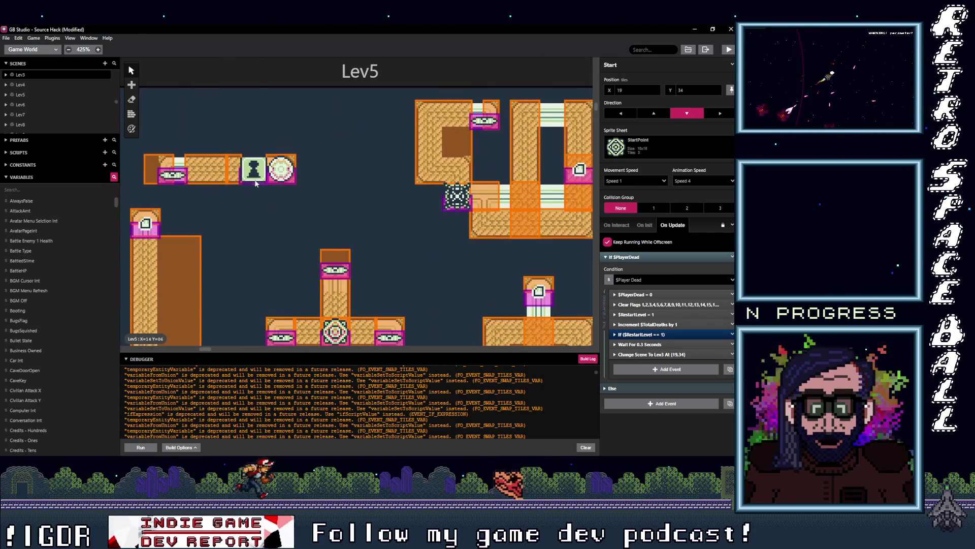
left_click(255, 179)
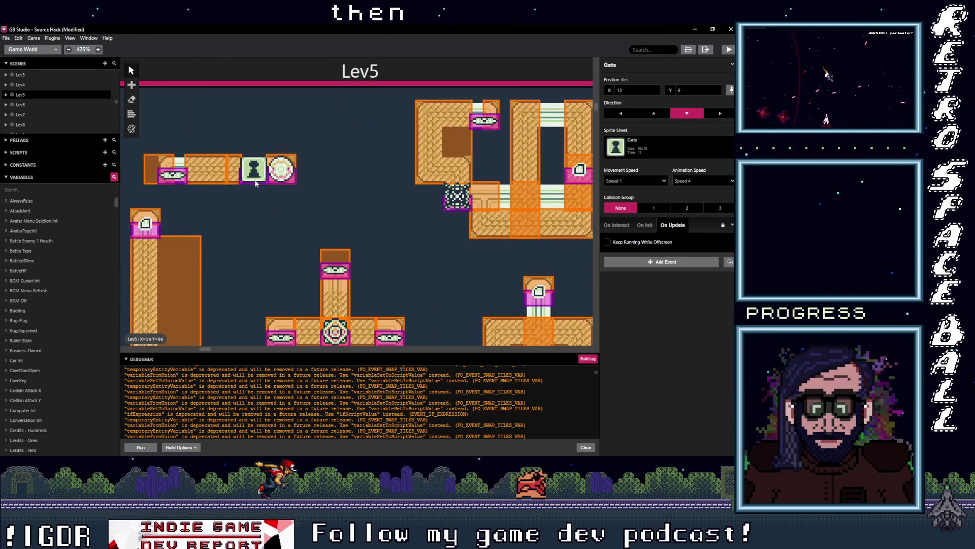
left_click(618, 226)
Change the Gate's $KeysTotal1s value from 2 to 3.
scroll(687, 366, "down", 3)
scroll(687, 370, "down", 2)
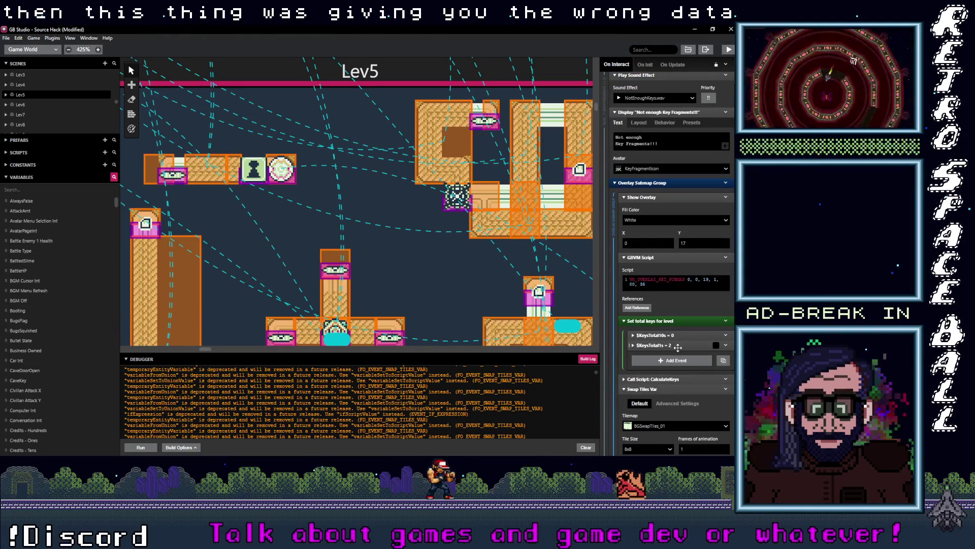
left_click(679, 345)
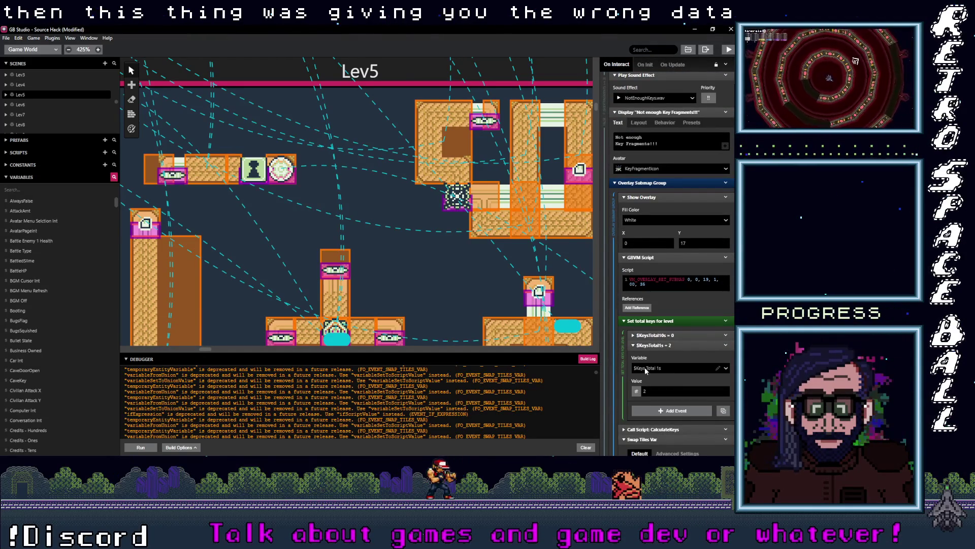
left_click(679, 393)
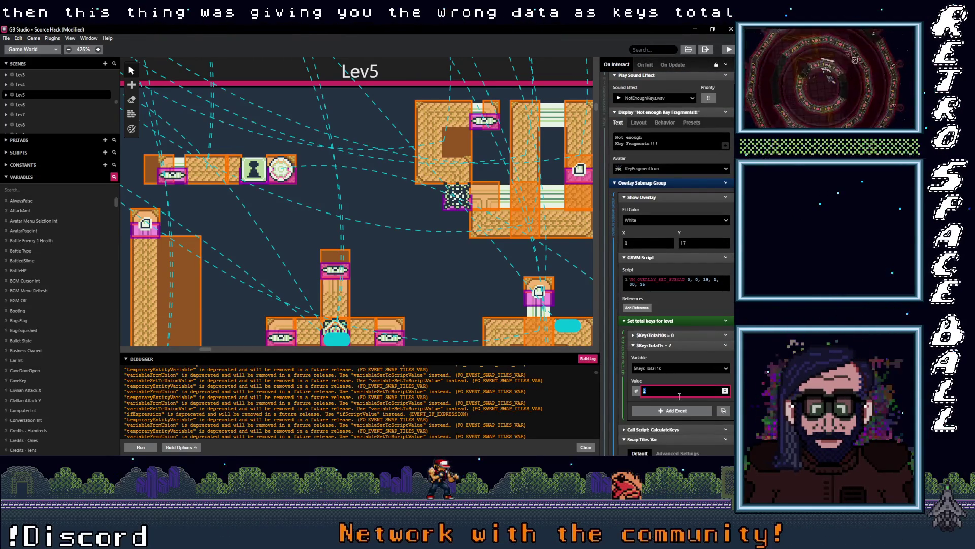
type("3")
Pan the world view and select the Lev5 scene to show its properties.
scroll(706, 366, "down", 5)
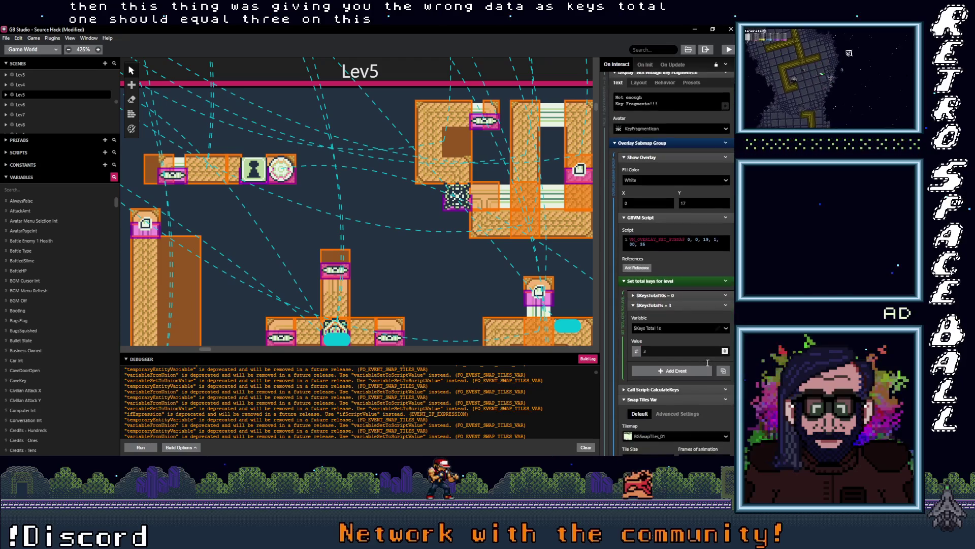
scroll(700, 364, "down", 3)
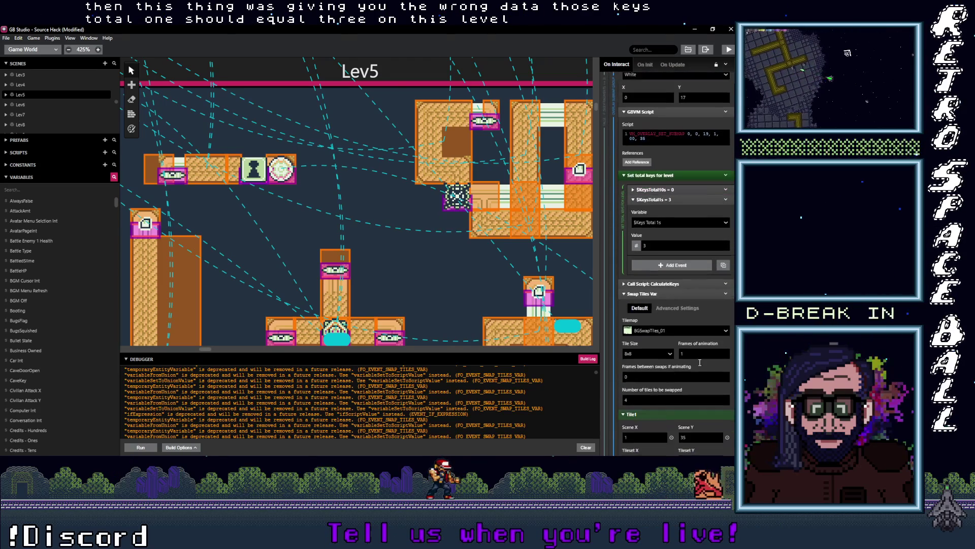
scroll(699, 362, "down", 8)
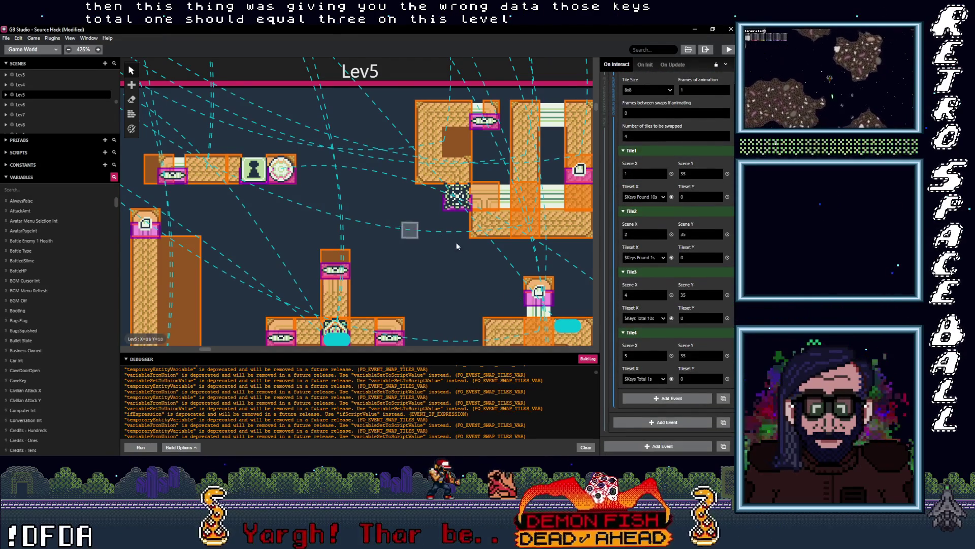
scroll(508, 244, "right", 4)
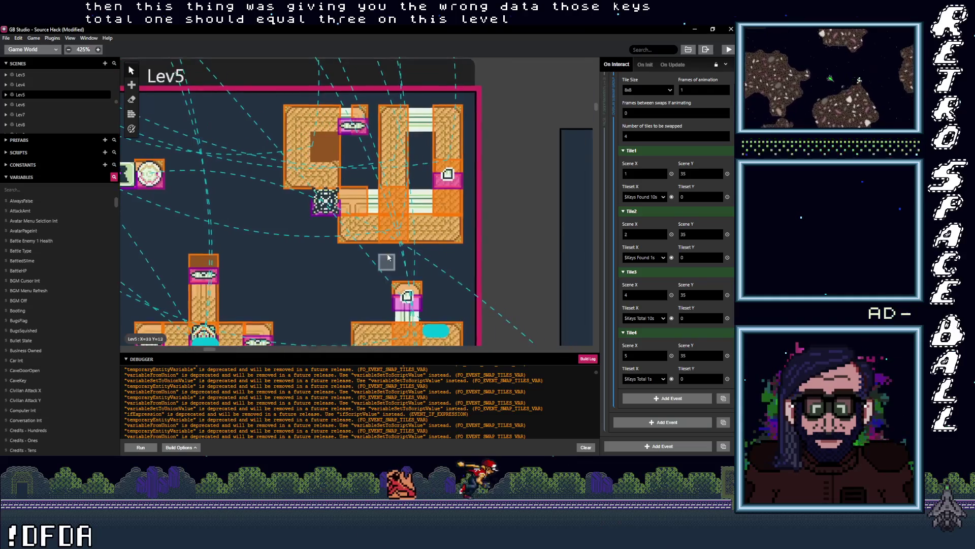
scroll(432, 203, "down", 5)
scroll(452, 208, "left", 3)
scroll(430, 148, "up", 5)
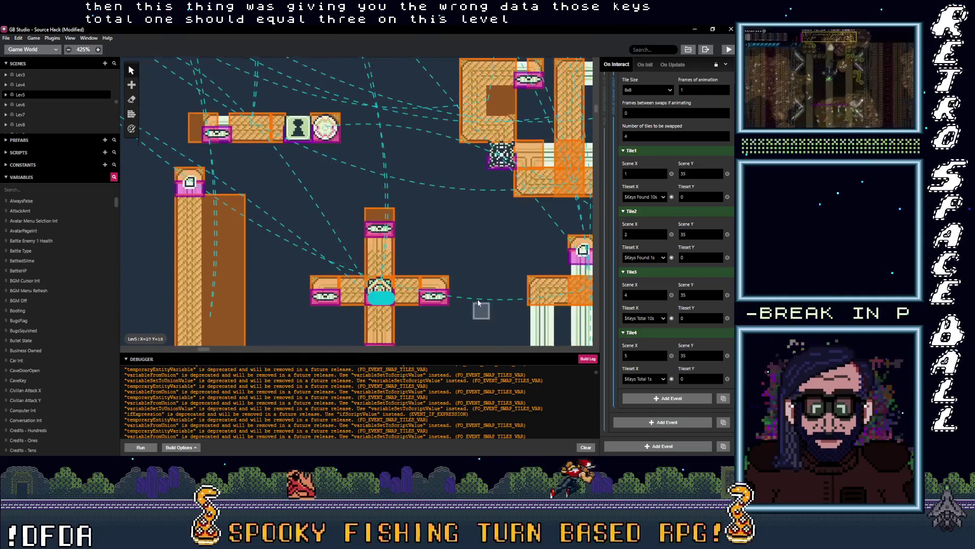
left_click(357, 70)
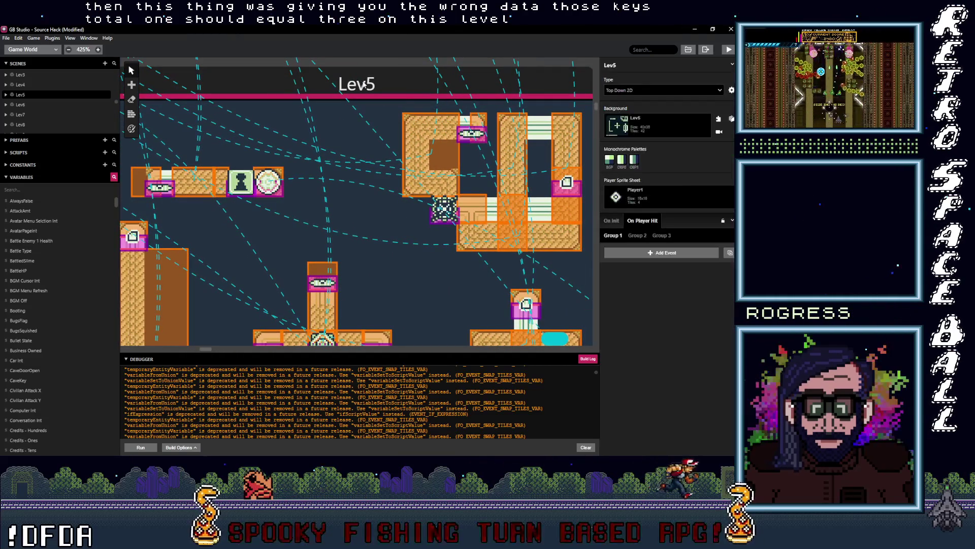
Show Lev5's On Init script and expand the Attach Script To Start Button event.
left_click(612, 221)
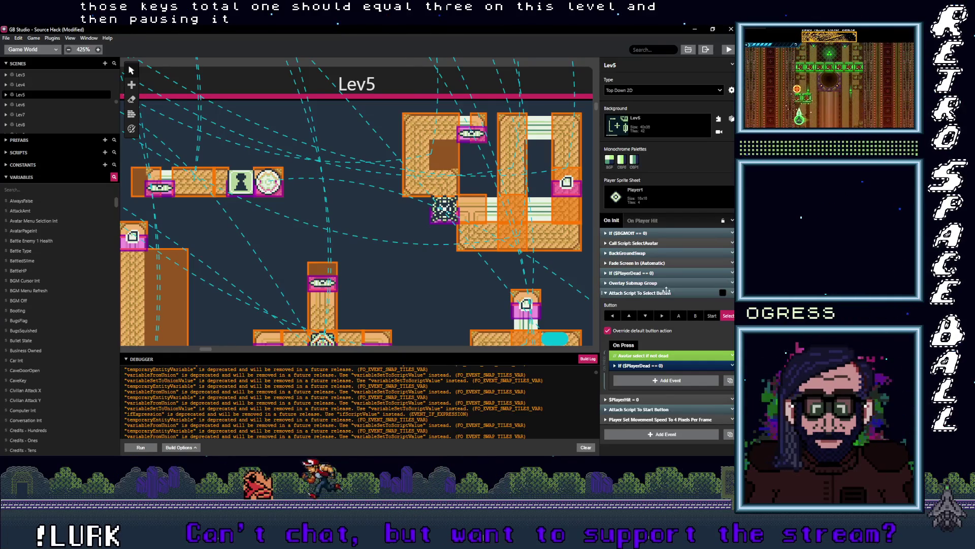
left_click(662, 283)
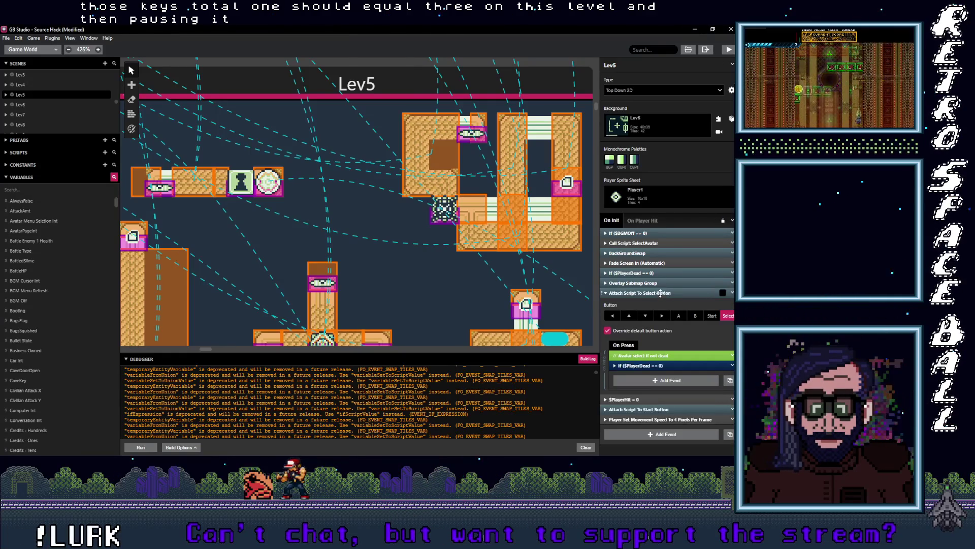
left_click(662, 283)
left_click(662, 312)
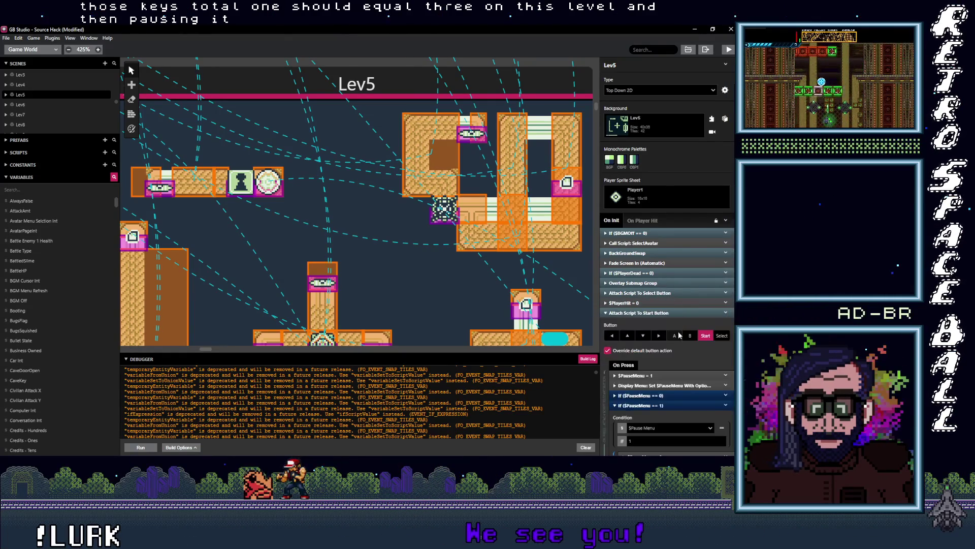
Expand the If $PauseMenu == 0 branch down to its $KeysTotal1s = 2 event.
scroll(676, 325, "down", 3)
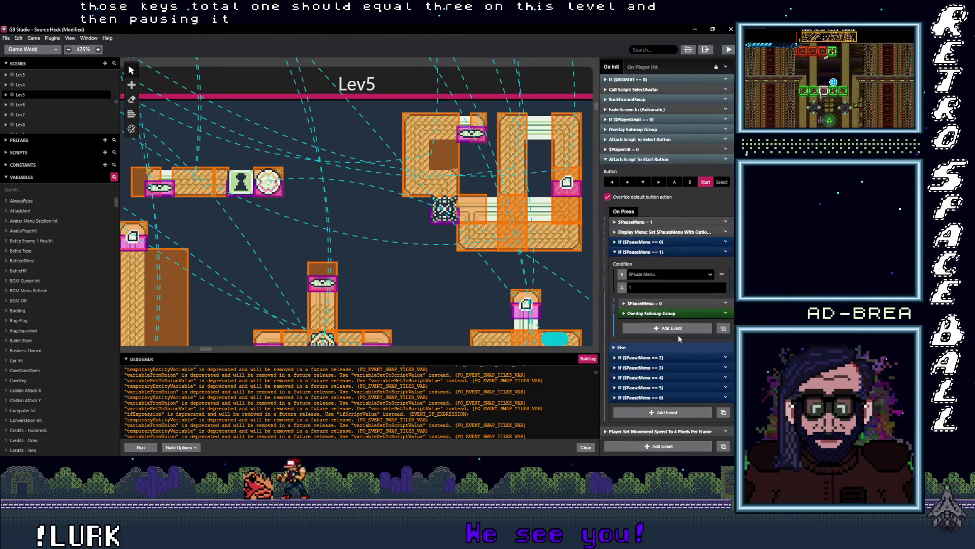
left_click(657, 251)
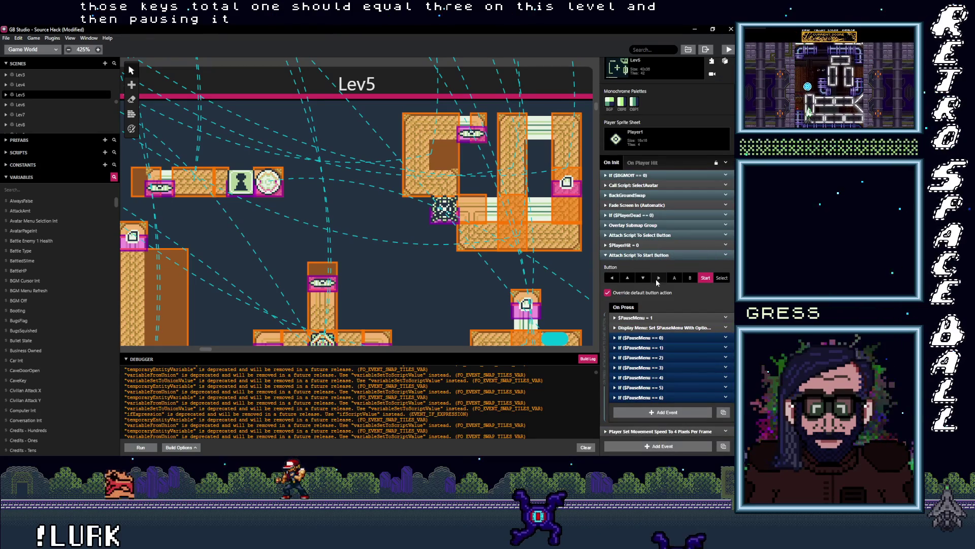
left_click(672, 337)
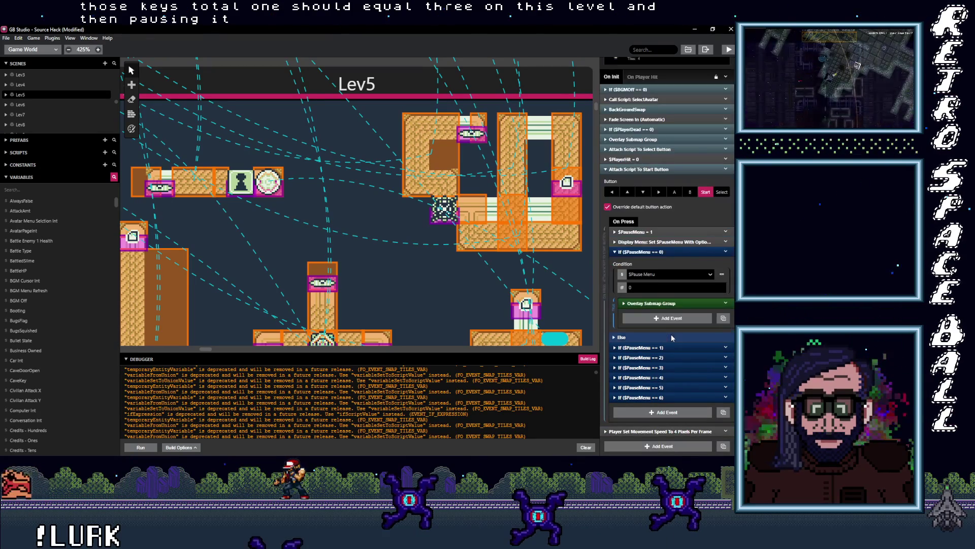
left_click(671, 304)
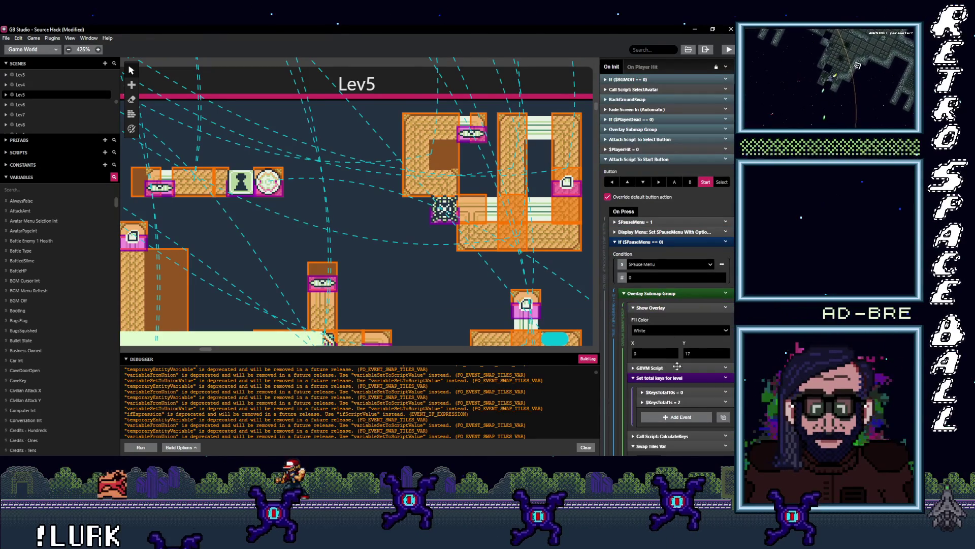
scroll(677, 358, "down", 3)
left_click(675, 322)
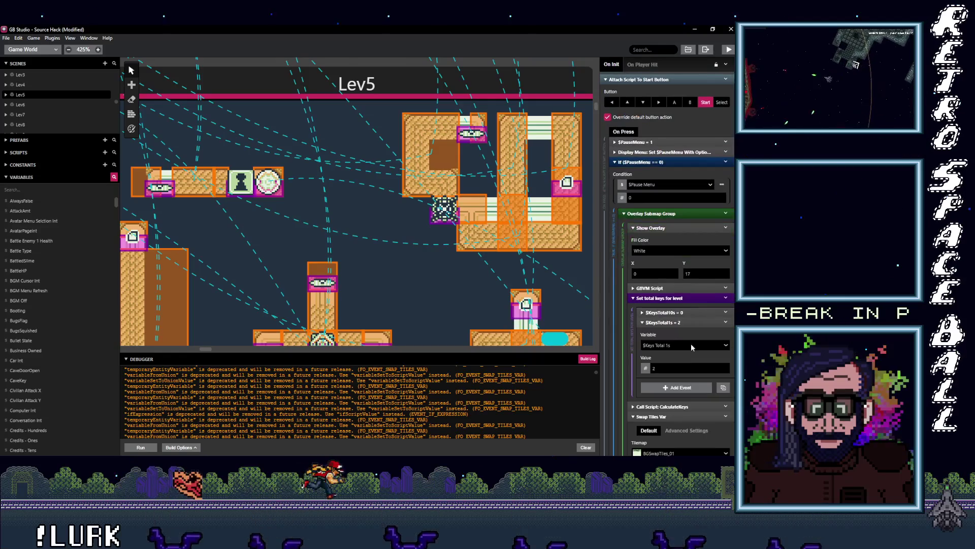
Set $KeysTotal1s to 3 and the swapped tiles' Scene Y to 35 in the $PauseMenu == 0 branch.
double_click(675, 367)
type("3")
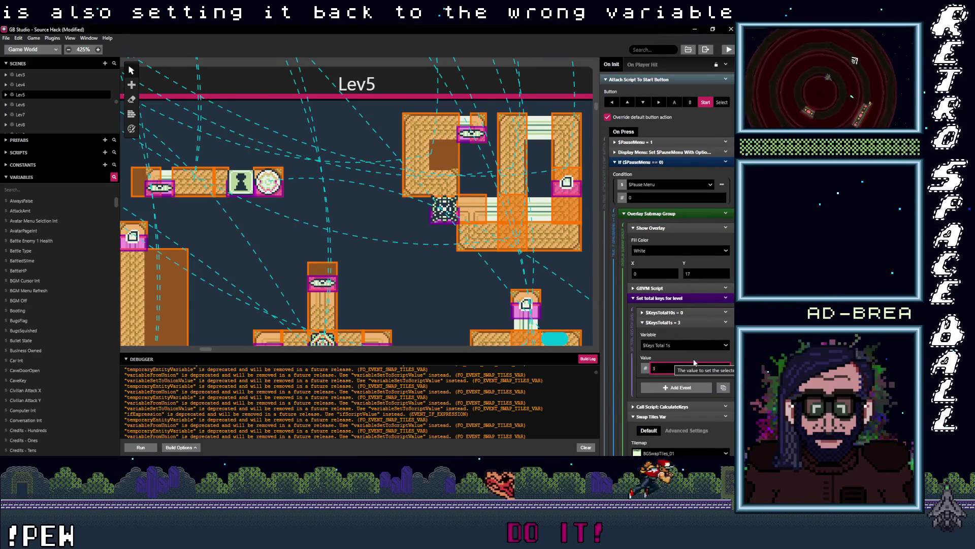
scroll(694, 350, "down", 3)
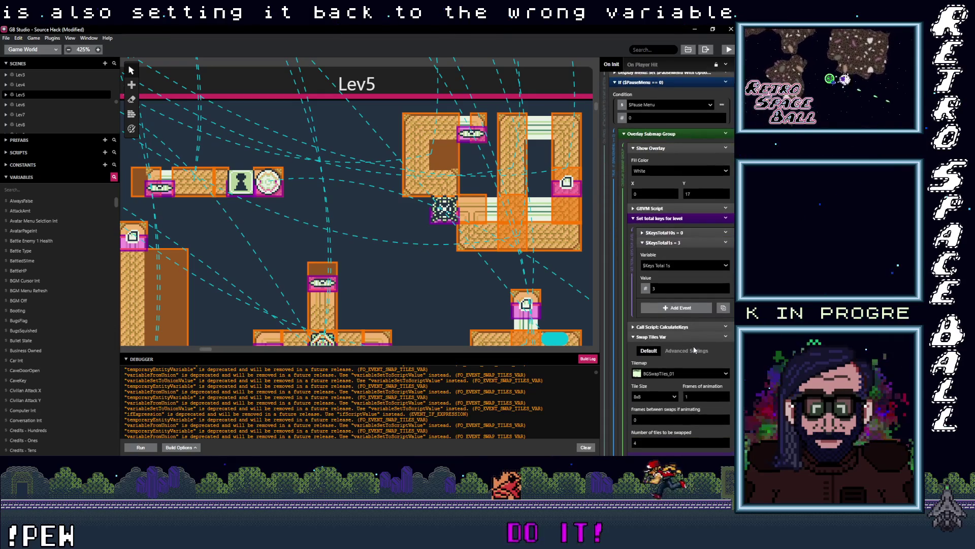
scroll(693, 346, "down", 6)
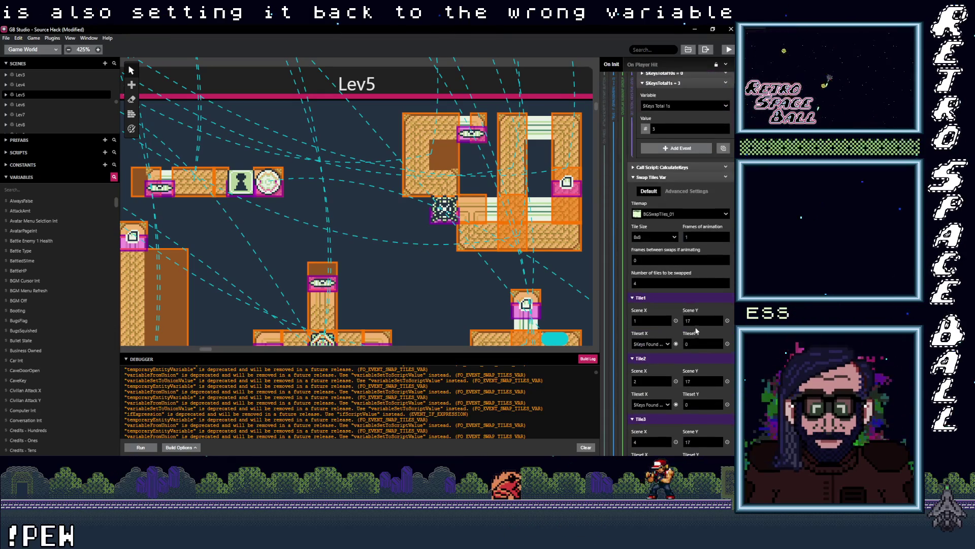
type("35")
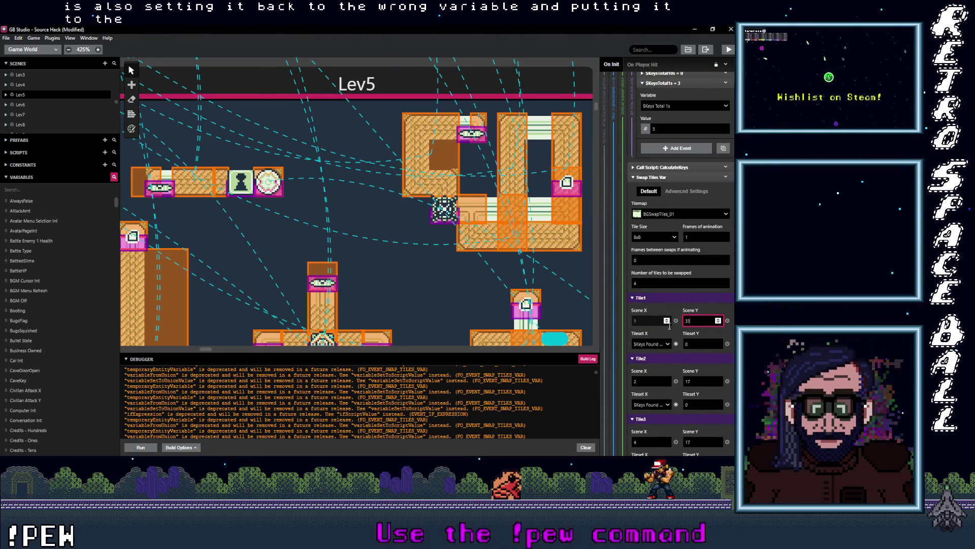
type("5")
scroll(694, 375, "down", 3)
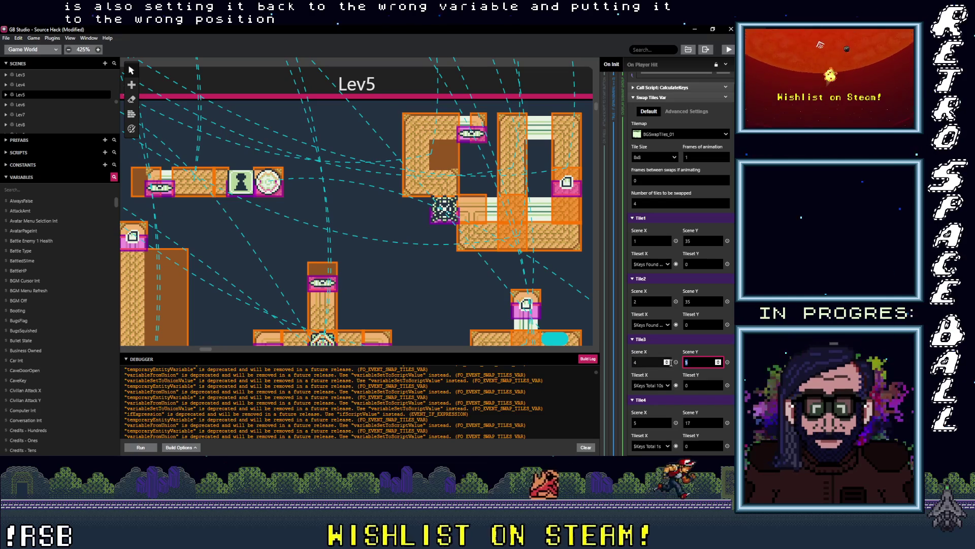
scroll(695, 402, "down", 6)
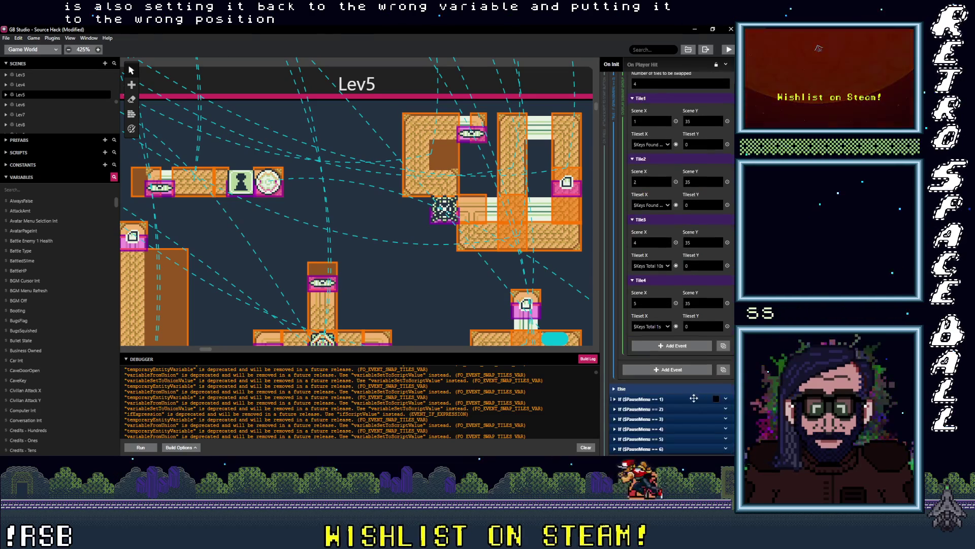
Expand If ($PauseMenu == 1), edit its overlay Y value, and select its $KeysTotal1s value.
left_click(670, 349)
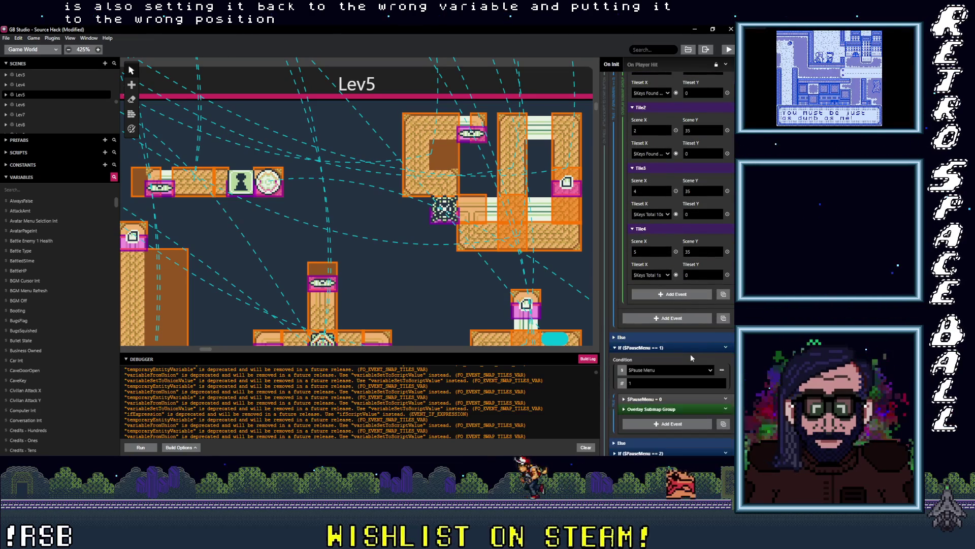
scroll(690, 353, "down", 3)
double_click(699, 373)
type("35")
type("17")
left_click(683, 423)
scroll(681, 356, "down", 3)
double_click(686, 347)
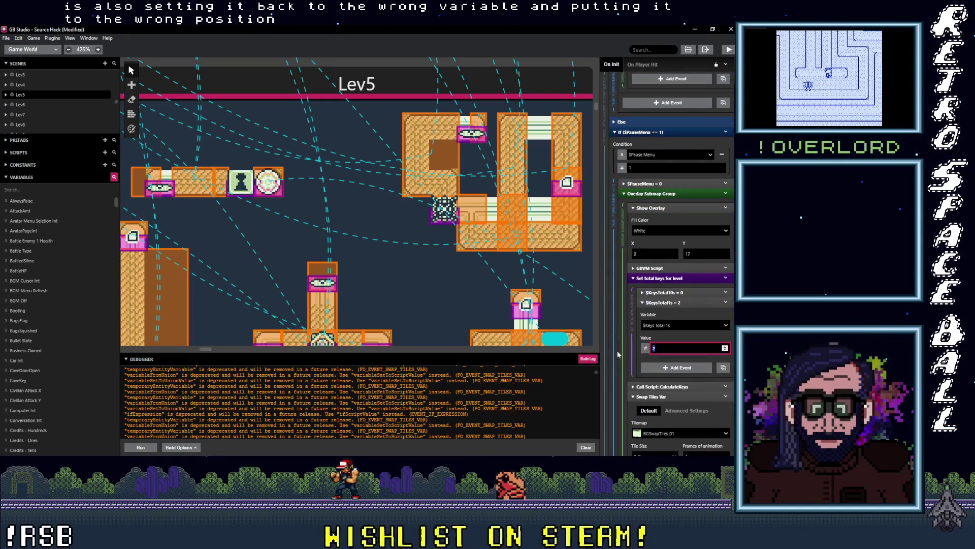
Set this branch's $KeysTotal1s to 3 and Tile2's Scene Y to 35.
type("3")
scroll(666, 301, "down", 3)
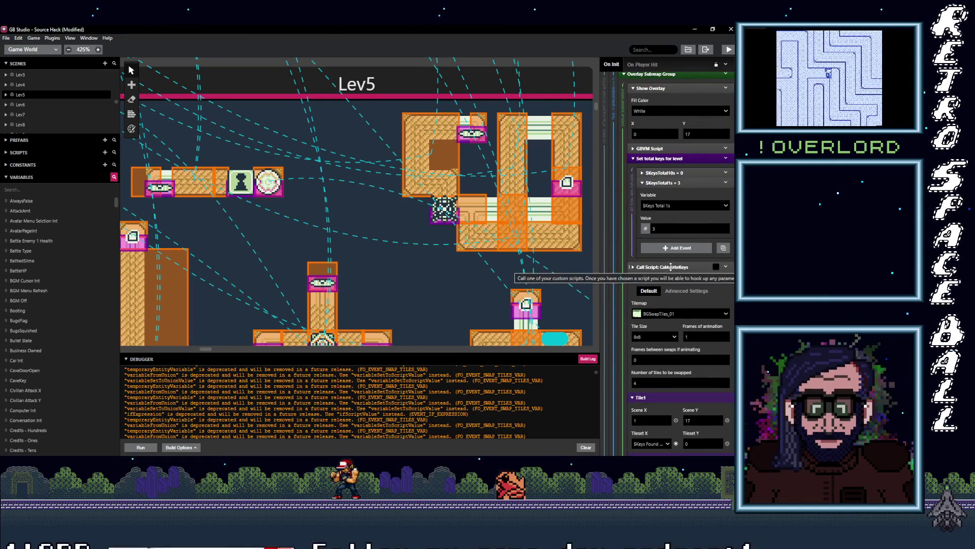
scroll(702, 373, "down", 2)
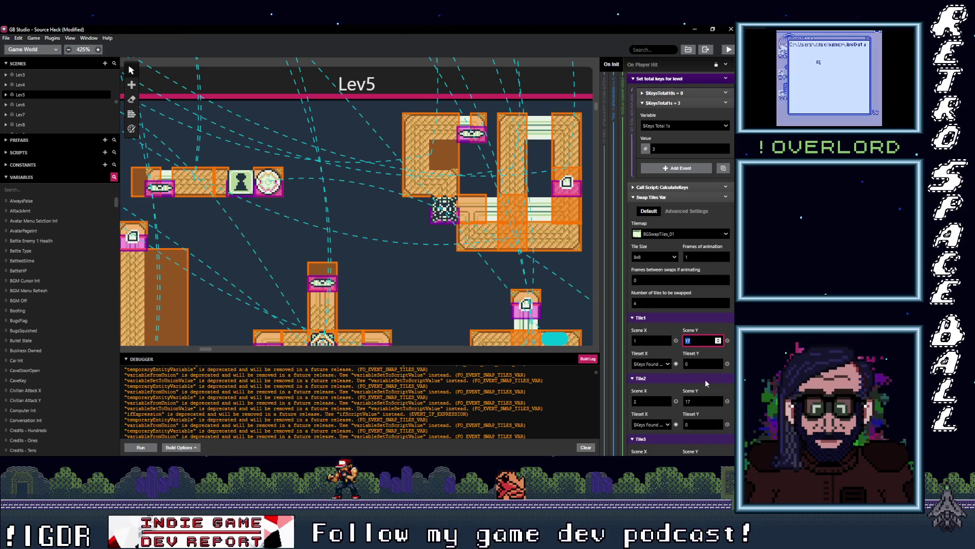
double_click(711, 401)
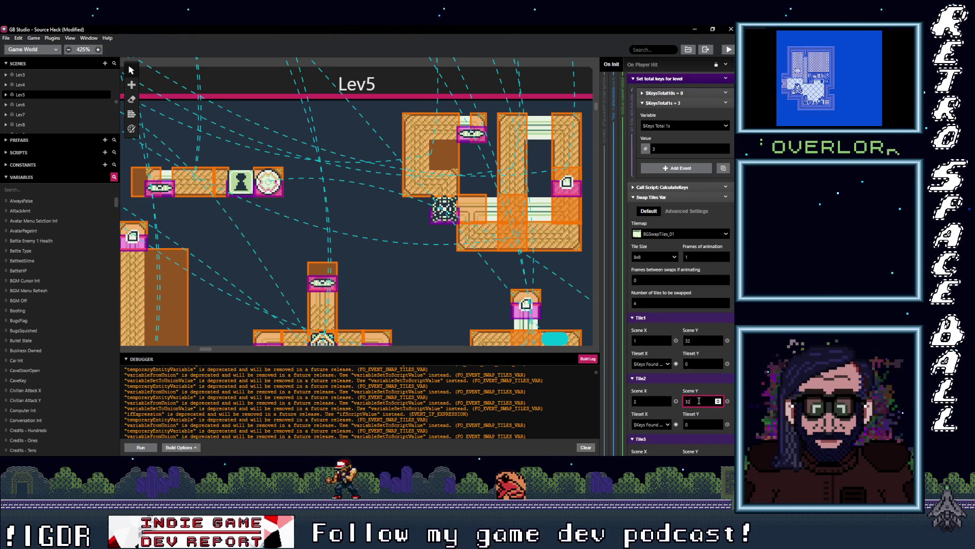
type("35")
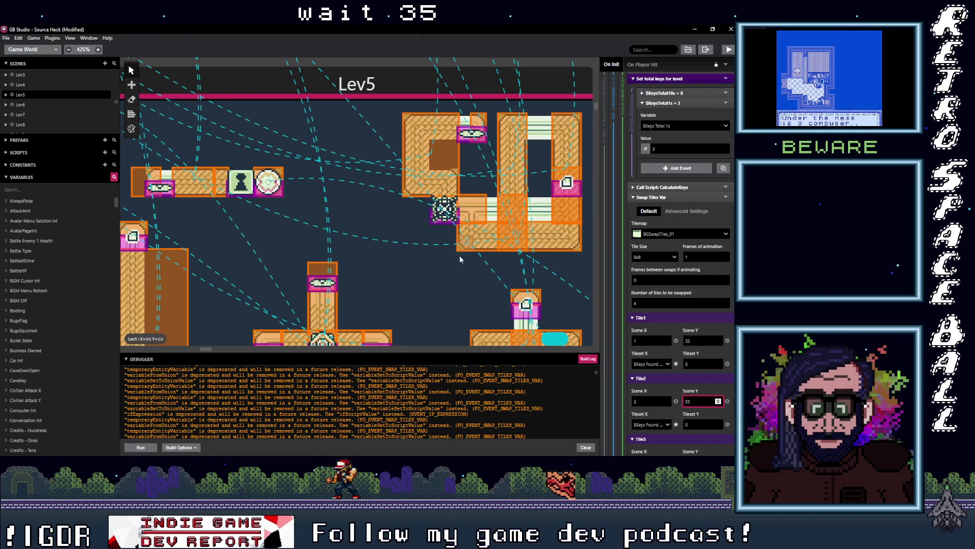
scroll(367, 290, "down", 3)
scroll(368, 289, "down", 4)
Set Scene Y to 35 for Tile1, Tile3 and Tile4 in the Swap Tiles event.
scroll(307, 285, "left", 3)
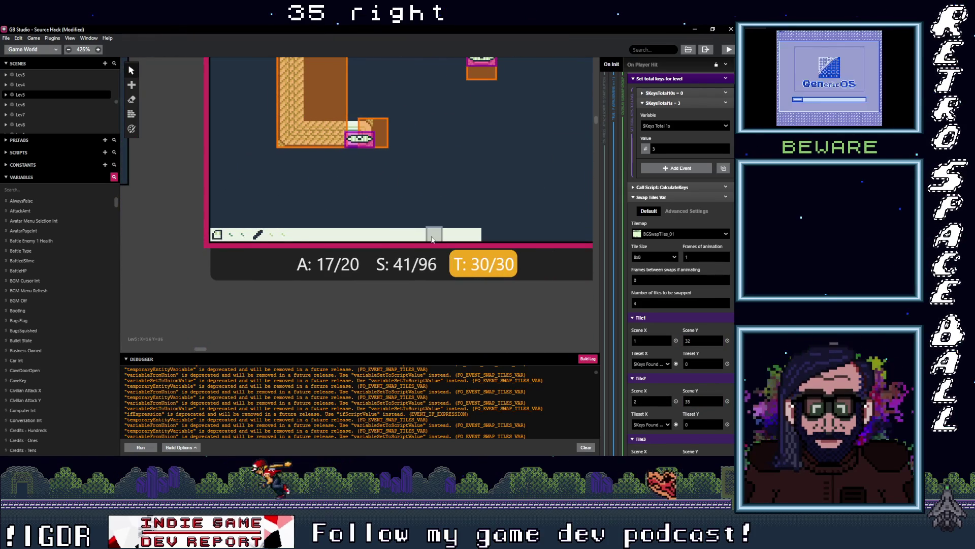
scroll(688, 380, "down", 1)
double_click(698, 300)
type("35")
scroll(700, 337, "down", 3)
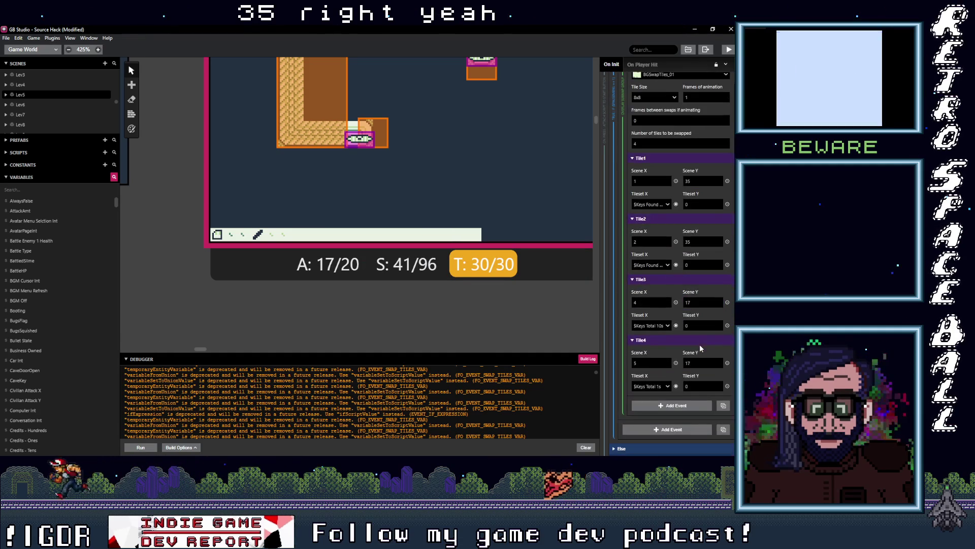
double_click(697, 302)
type("35")
double_click(702, 363)
type("35")
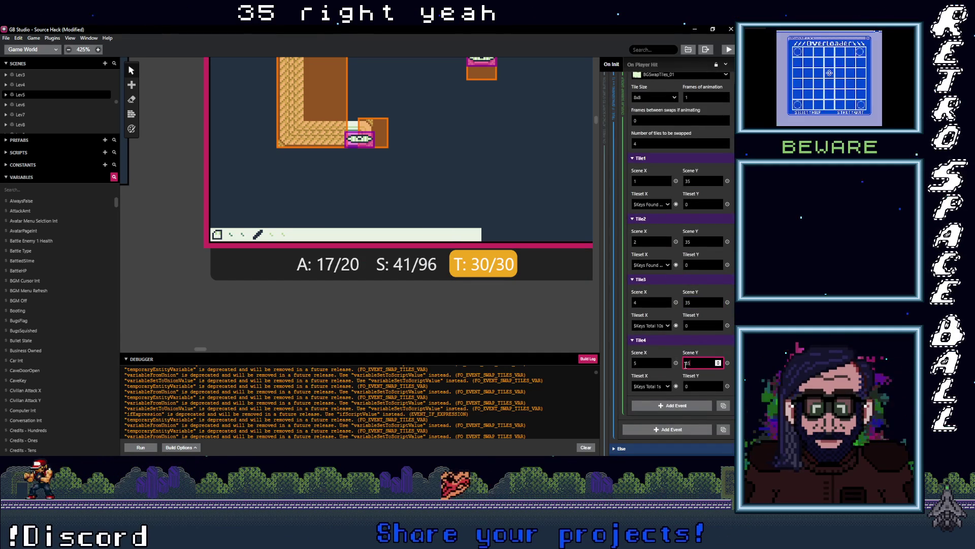
Expand the If ($PauseMenu == 6) branch and its existing Clear Flags event.
scroll(678, 370, "down", 3)
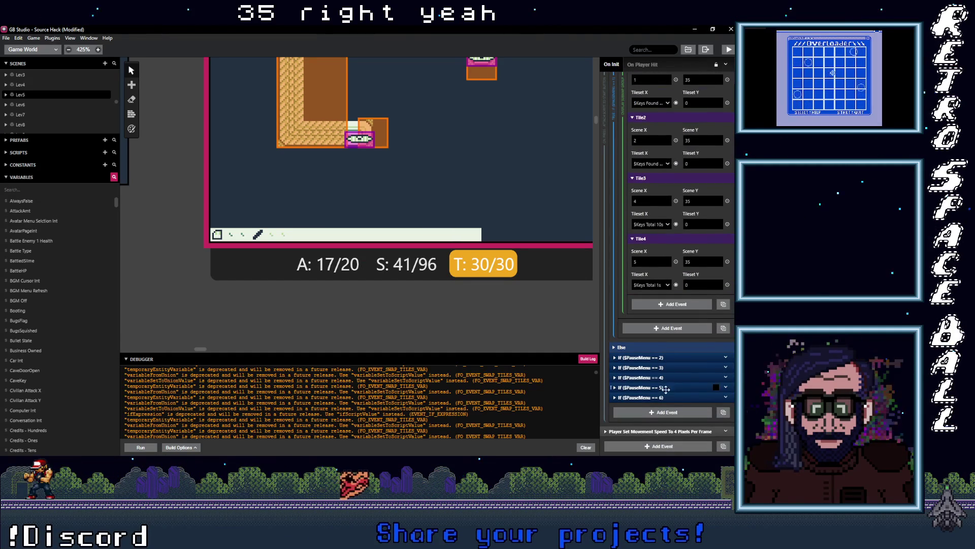
left_click(680, 397)
scroll(681, 389, "down", 3)
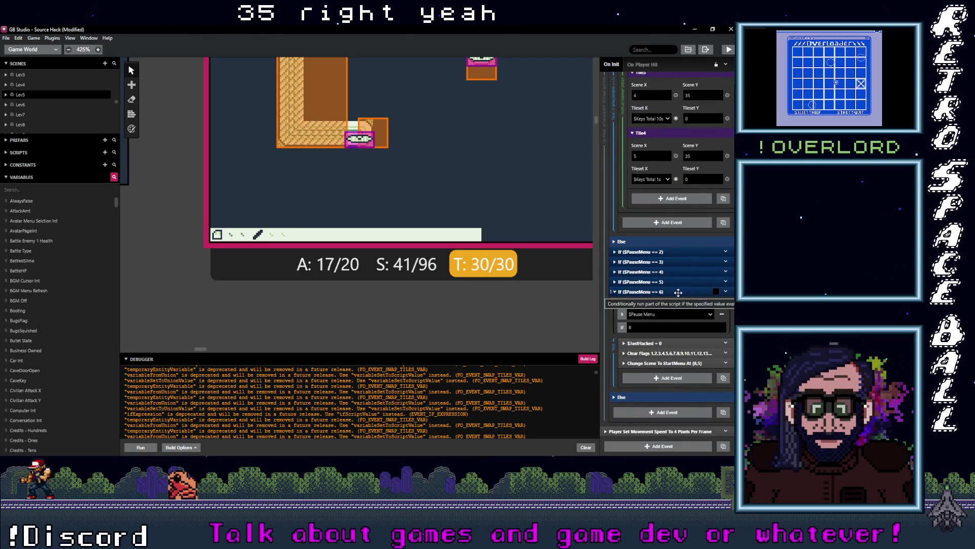
left_click(670, 353)
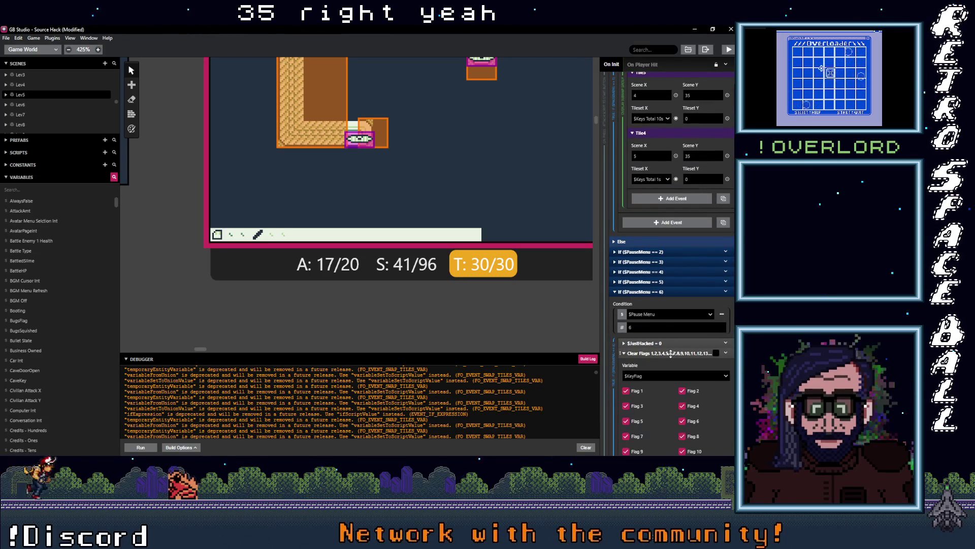
Add a Variable Flags Clear event to option 6 using the $Gate Unlocked Flag variable.
left_click(671, 353)
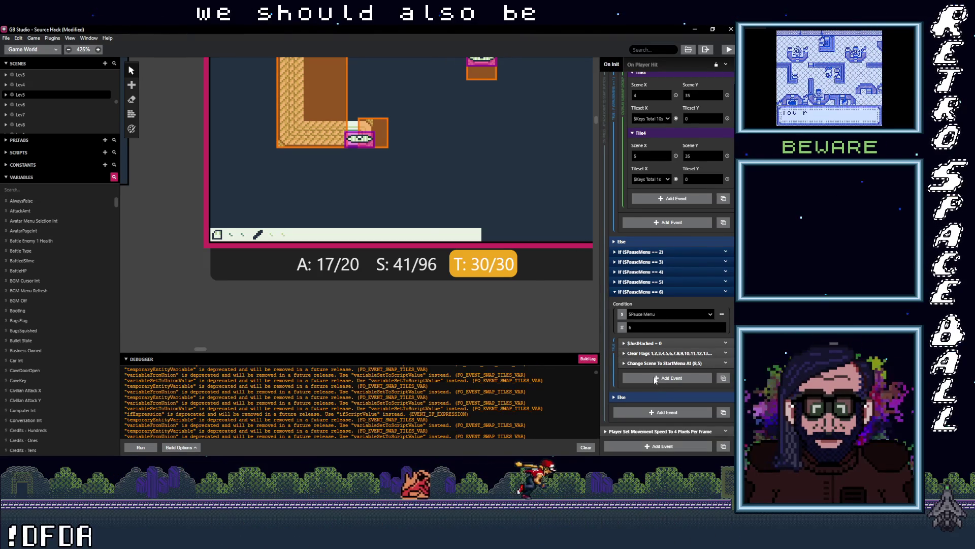
left_click(656, 377)
key("Escape")
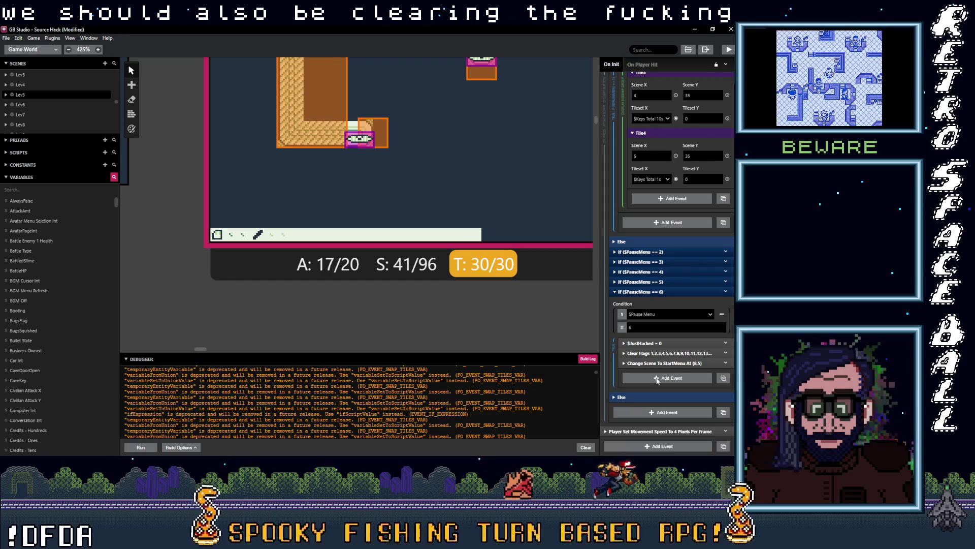
left_click(657, 378)
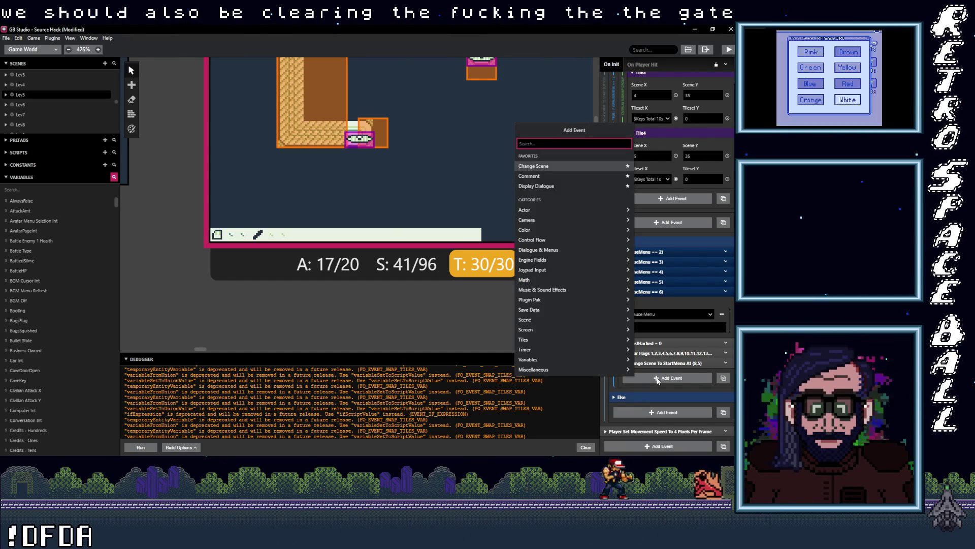
type("clear")
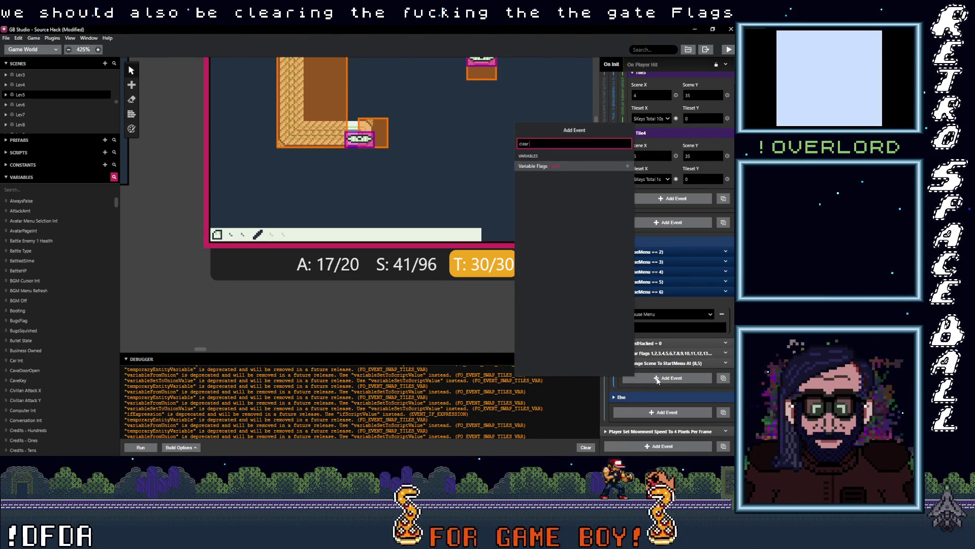
type(" g")
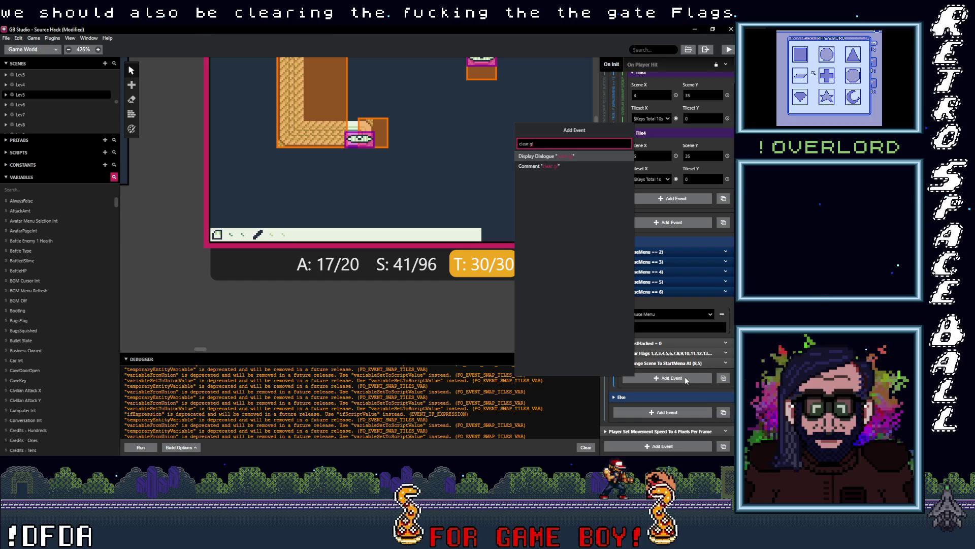
left_click(556, 166)
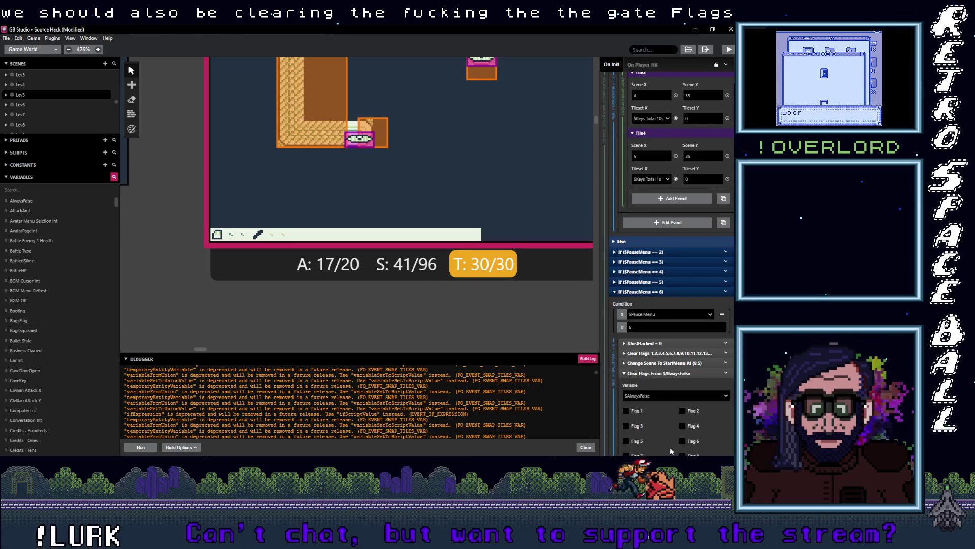
scroll(660, 417, "down", 2)
left_click(665, 316)
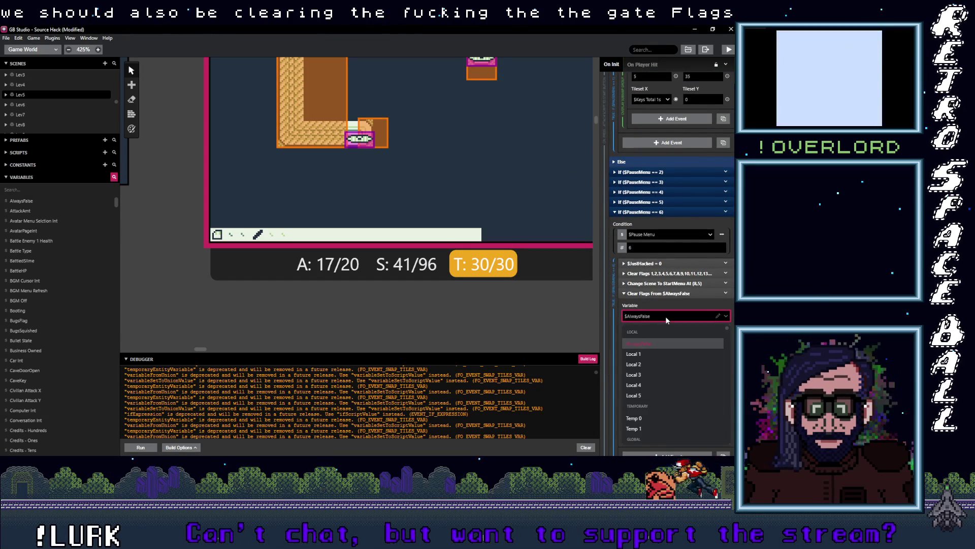
type("gat")
left_click(667, 343)
Tick Flags 1–16 for clearing and move the event above the key-flag Clear Flags.
left_click(626, 331)
left_click(682, 331)
left_click(682, 346)
left_click(681, 361)
left_click(629, 377)
left_click(682, 376)
left_click(625, 392)
left_click(682, 392)
left_click(682, 406)
left_click(626, 406)
left_click(626, 422)
left_click(682, 421)
left_click(626, 437)
left_click(682, 437)
left_click_drag(665, 294, 660, 349)
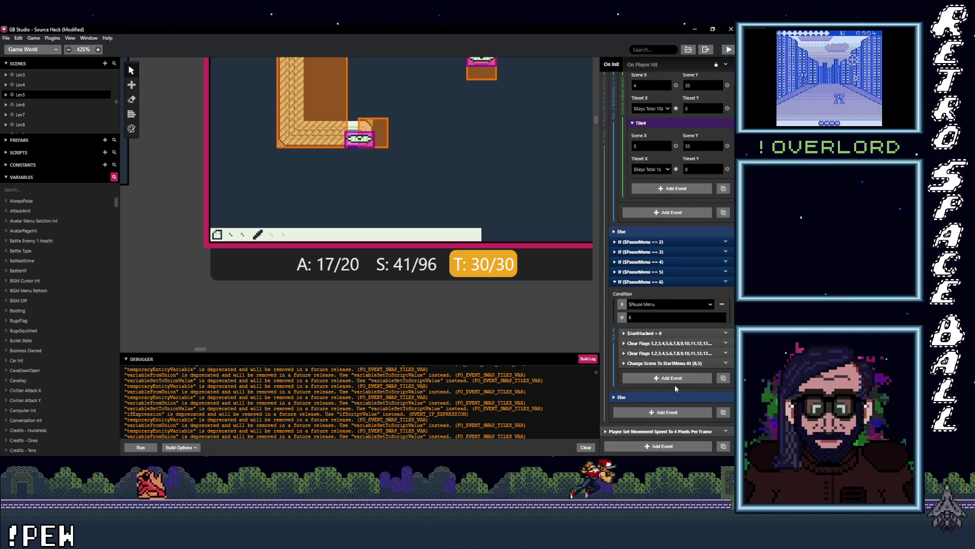
Expand the If ($PauseMenu == 5) and == 4 blocks, then open the == 3 branch.
left_click(657, 272)
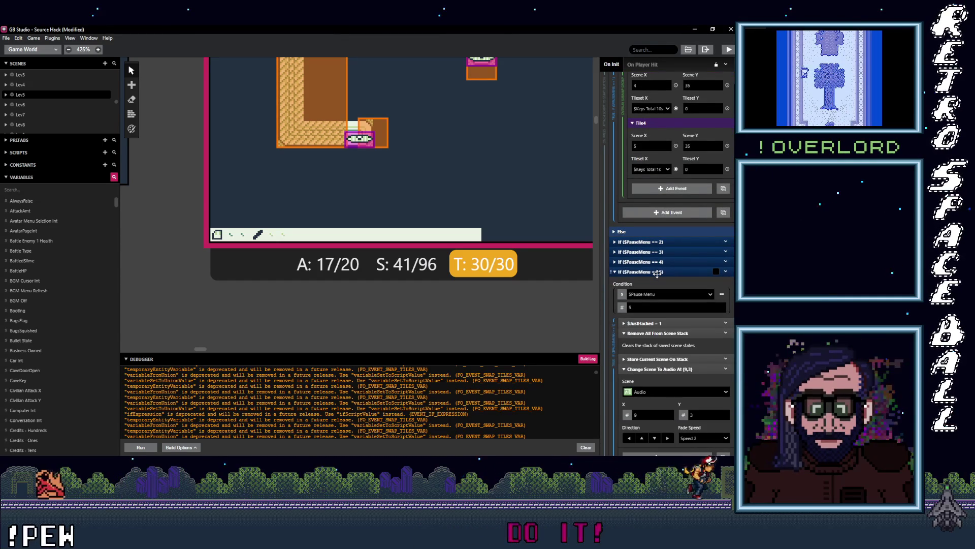
scroll(676, 315, "down", 2)
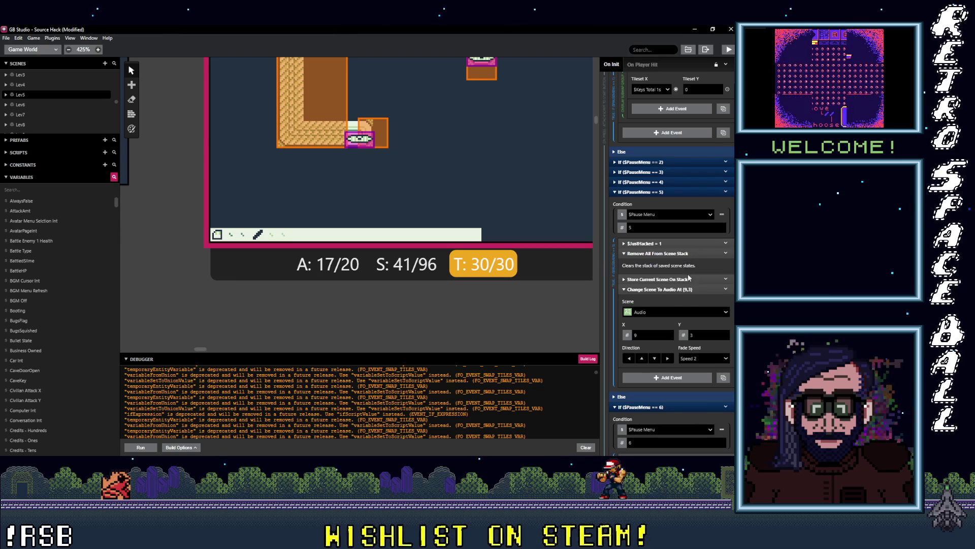
scroll(679, 300, "up", 1)
scroll(665, 274, "up", 1)
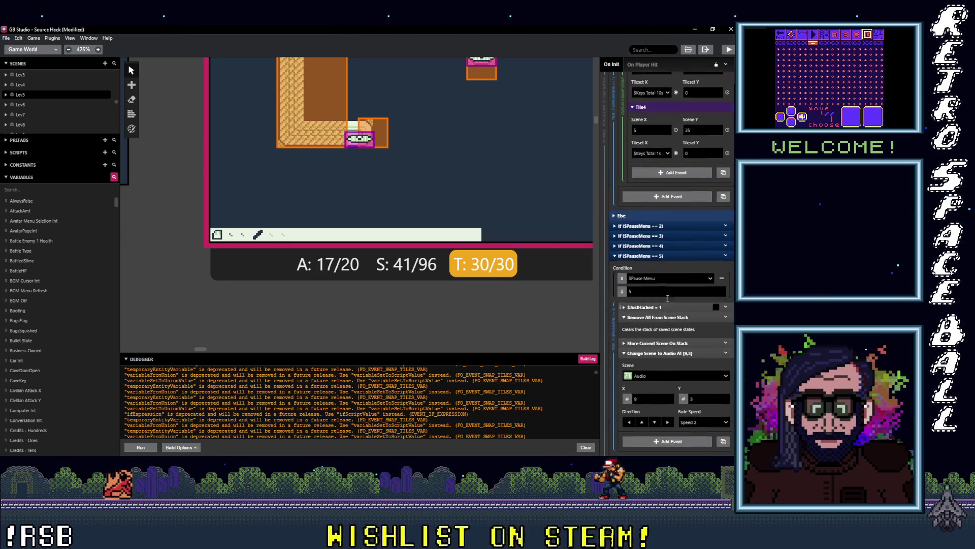
left_click(662, 261)
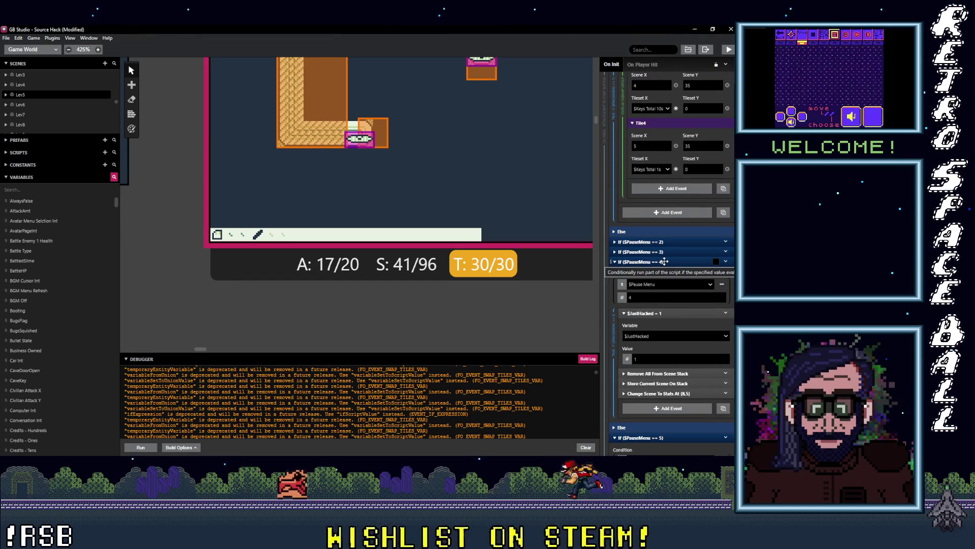
left_click(664, 261)
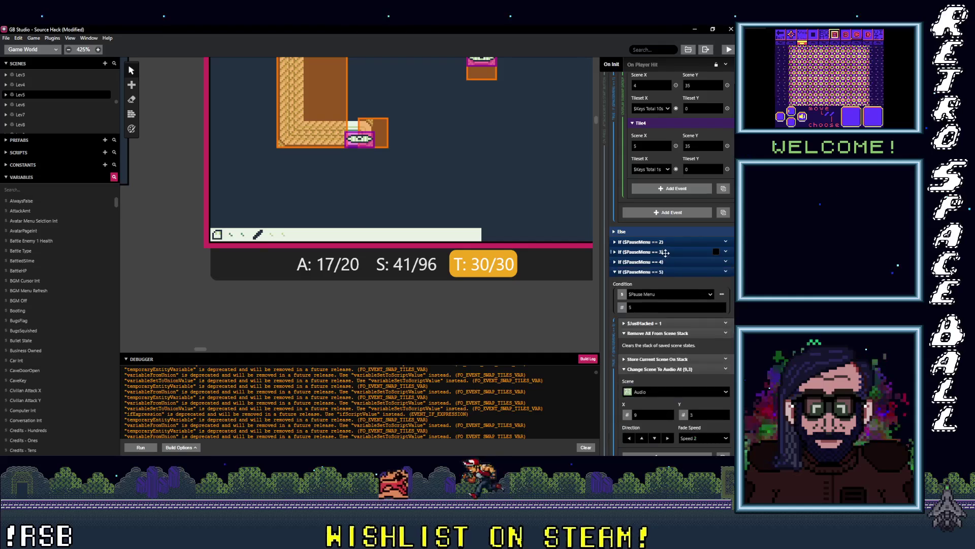
left_click(665, 252)
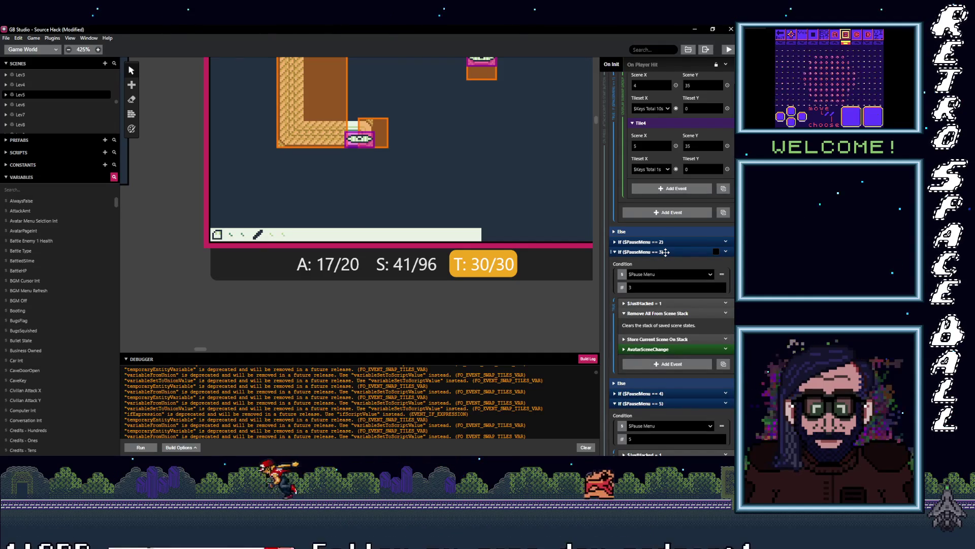
Inspect the AvatarSceneChange event and its $AvatarPageInt page 0 condition.
left_click(669, 350)
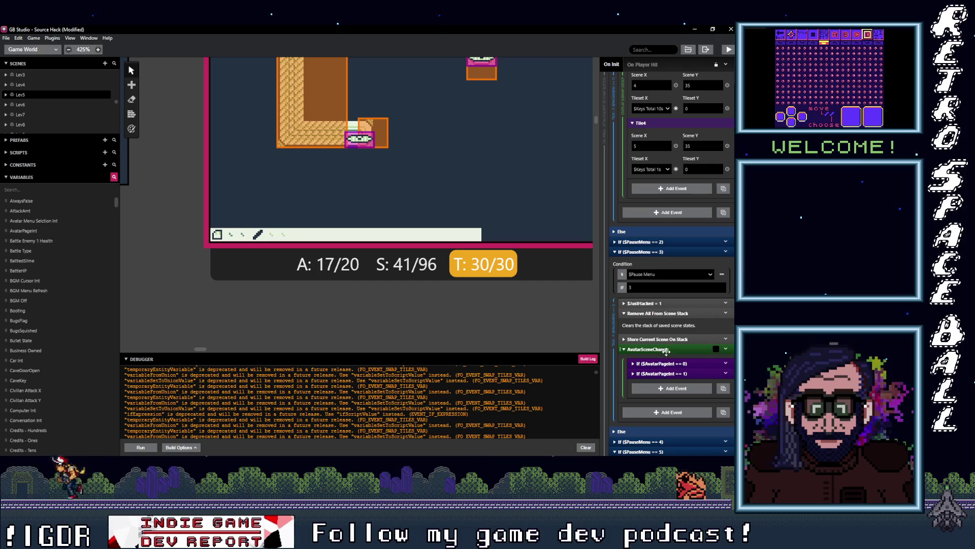
left_click(670, 363)
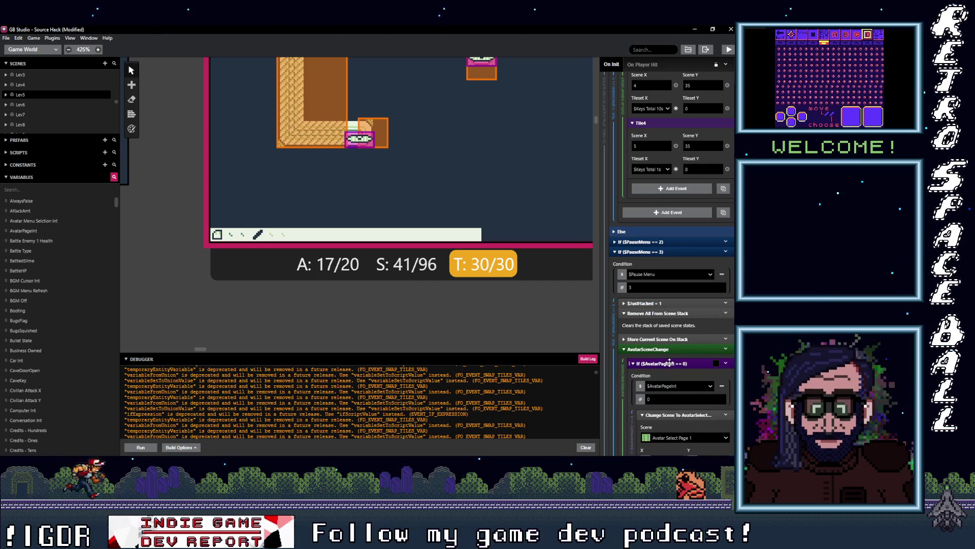
left_click(670, 362)
left_click(670, 363)
left_click(670, 363)
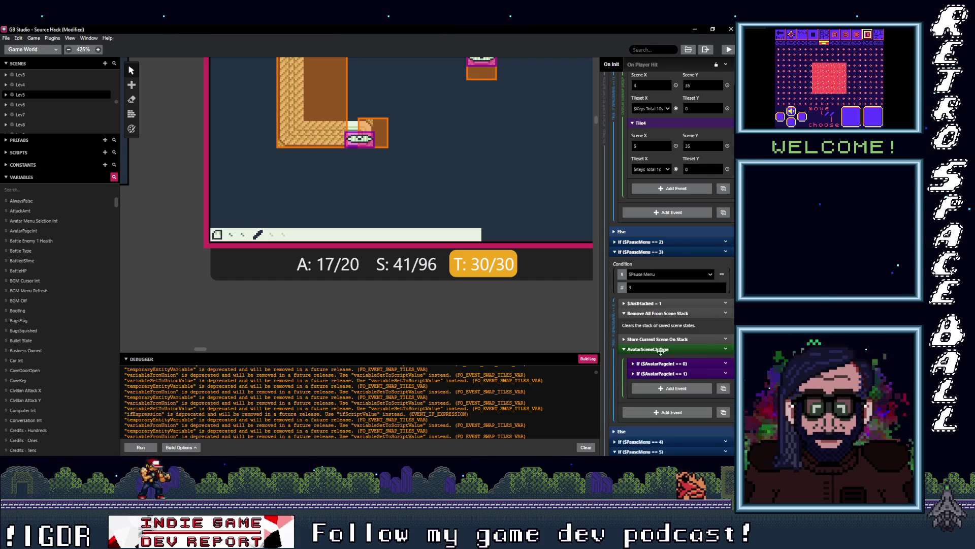
left_click(663, 348)
left_click(653, 363)
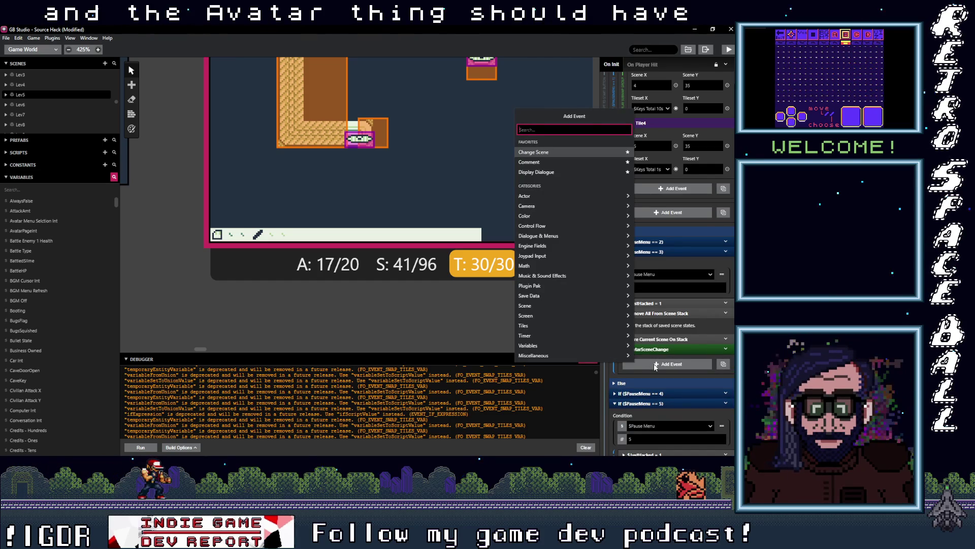
Add a Hide Overlay event and move it above AvatarSceneChange in the option 3 branch.
type("overl")
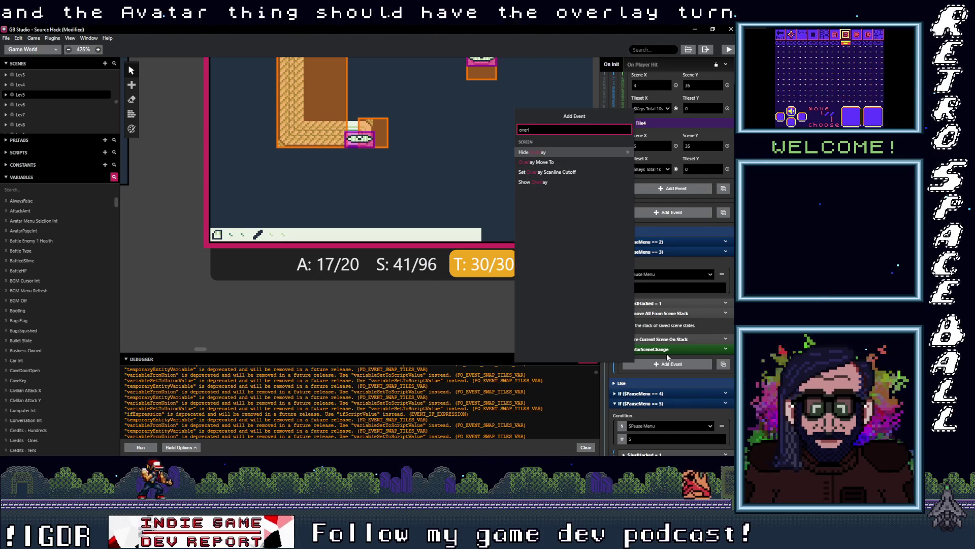
left_click(535, 152)
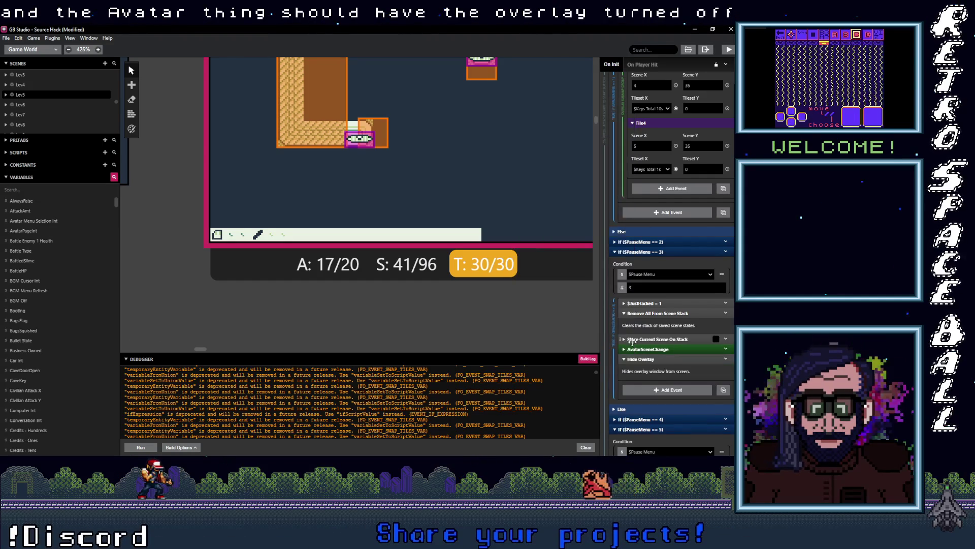
left_click_drag(664, 361, 663, 349)
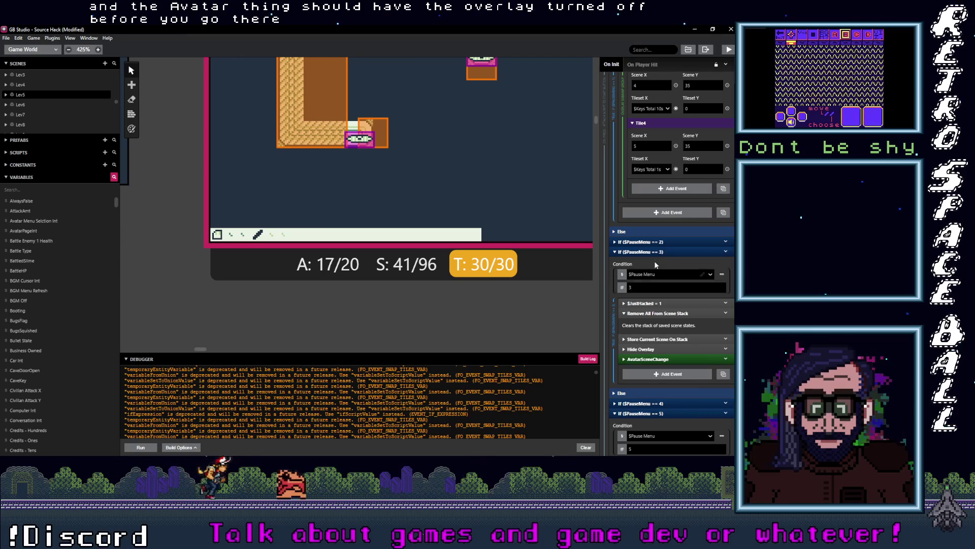
left_click(726, 349)
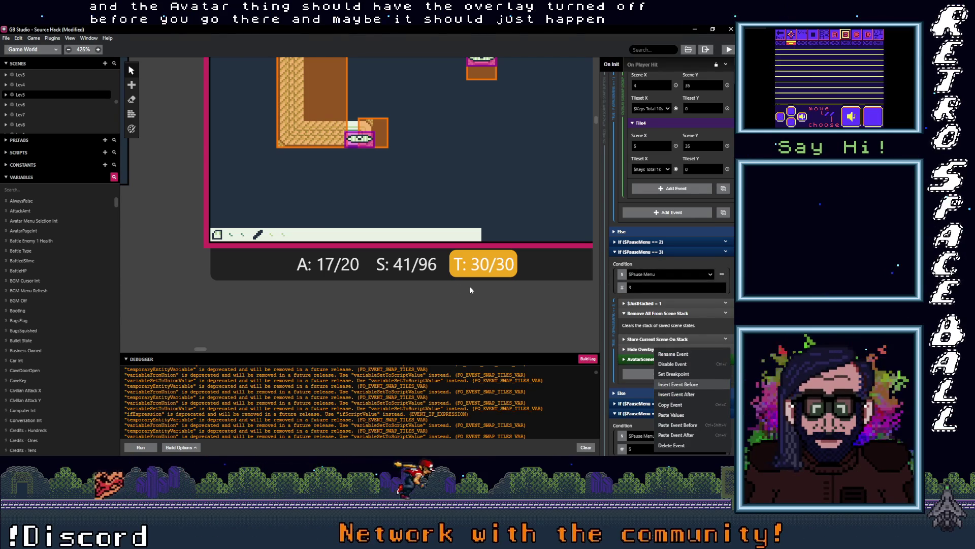
left_click(480, 300)
scroll(479, 300, "up", 5)
Select Avatar Select Page 1 and put a Hide Overlay event at the top of On Init.
scroll(450, 316, "up", 15)
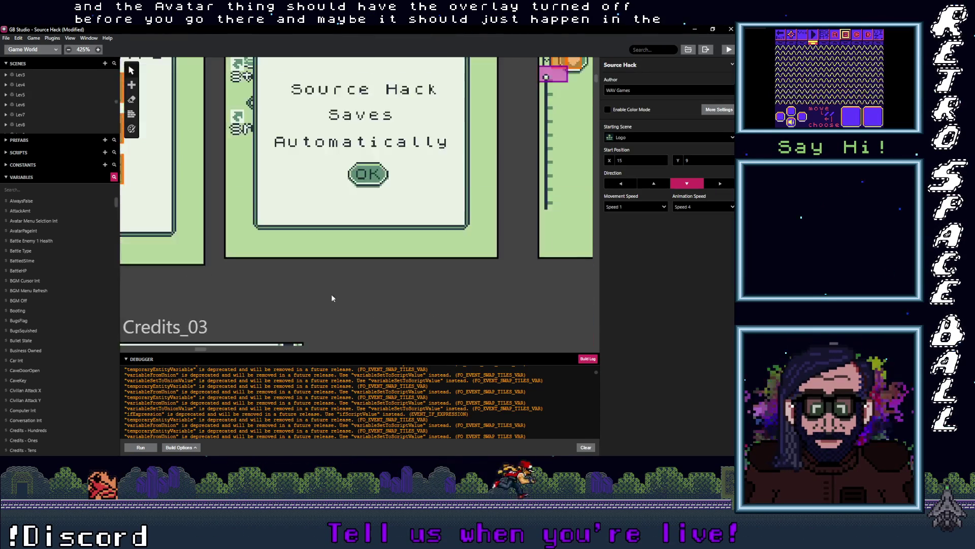
scroll(355, 203, "up", 2)
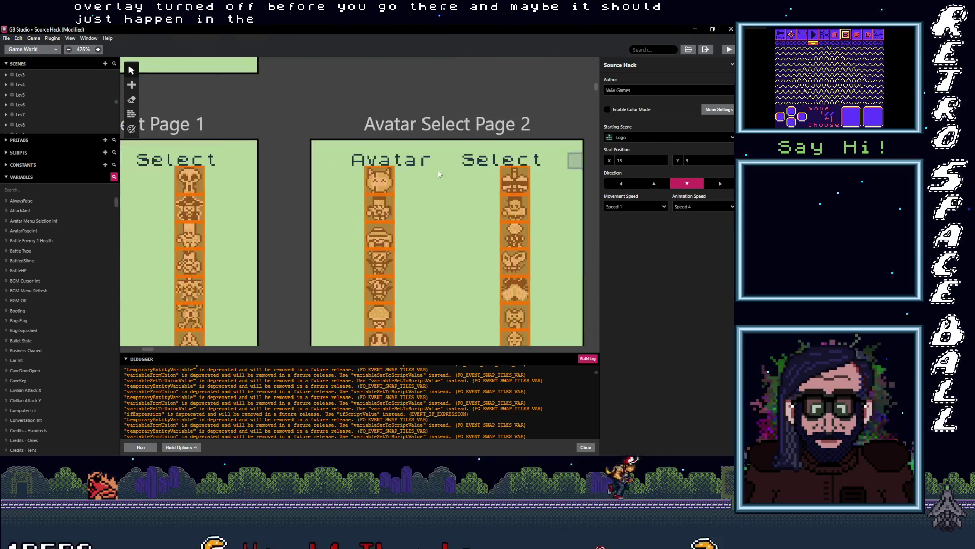
left_click(217, 133)
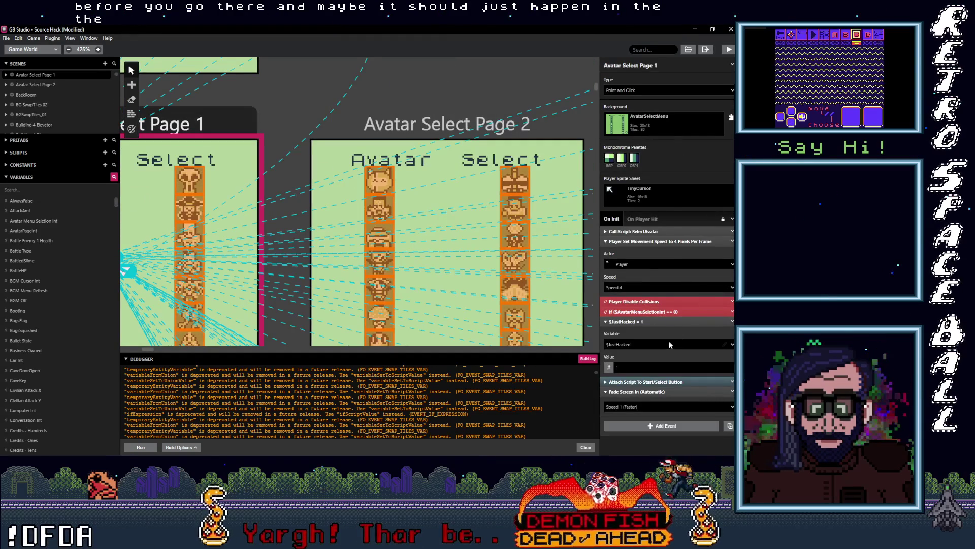
left_click(665, 426)
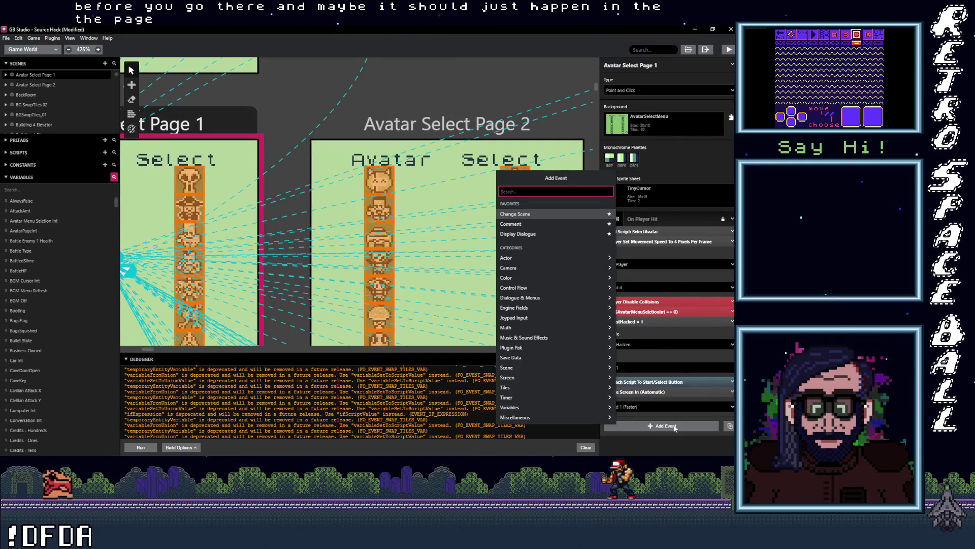
type("overl")
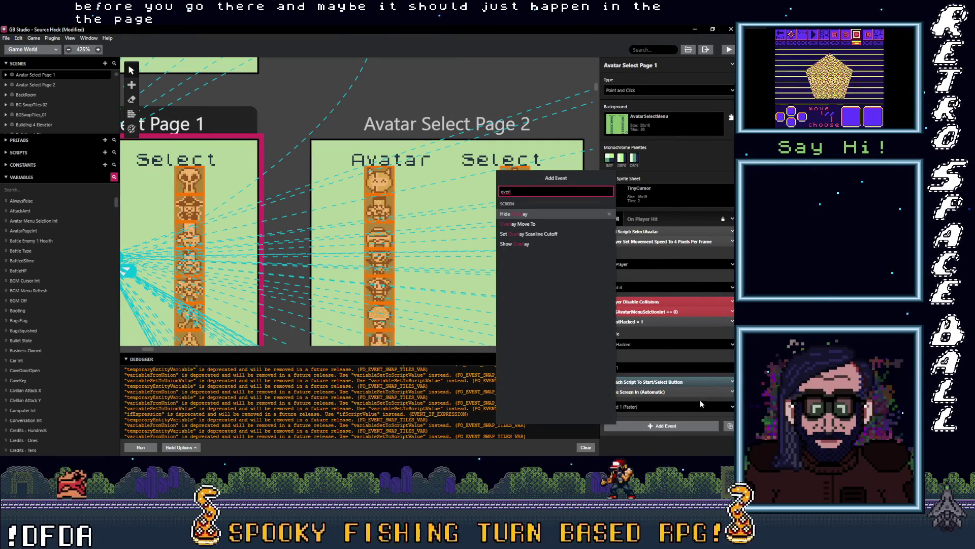
key("Return")
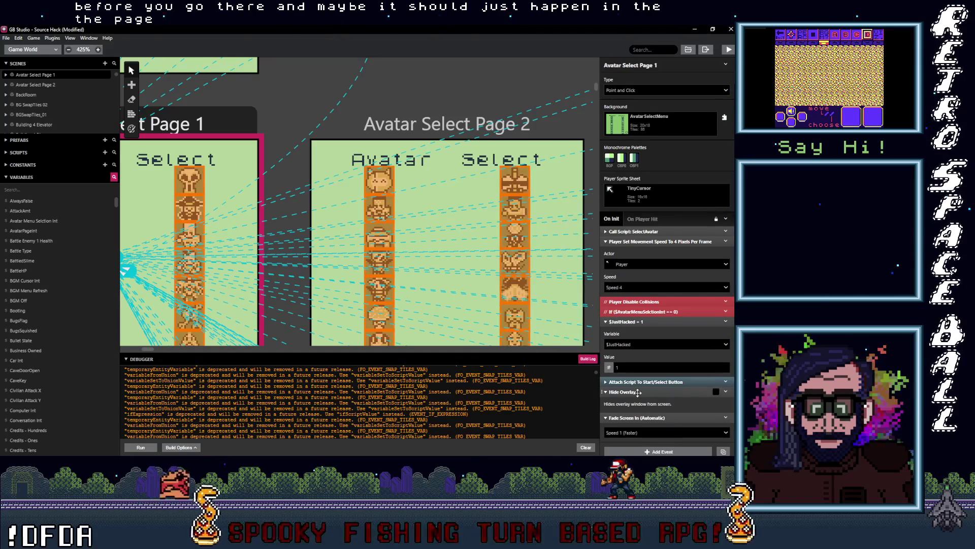
left_click_drag(653, 391, 656, 234)
On Avatar Select Page 2, collapse the events and insert Hide Overlay above Call Script: SelectAvatar.
left_click(471, 127)
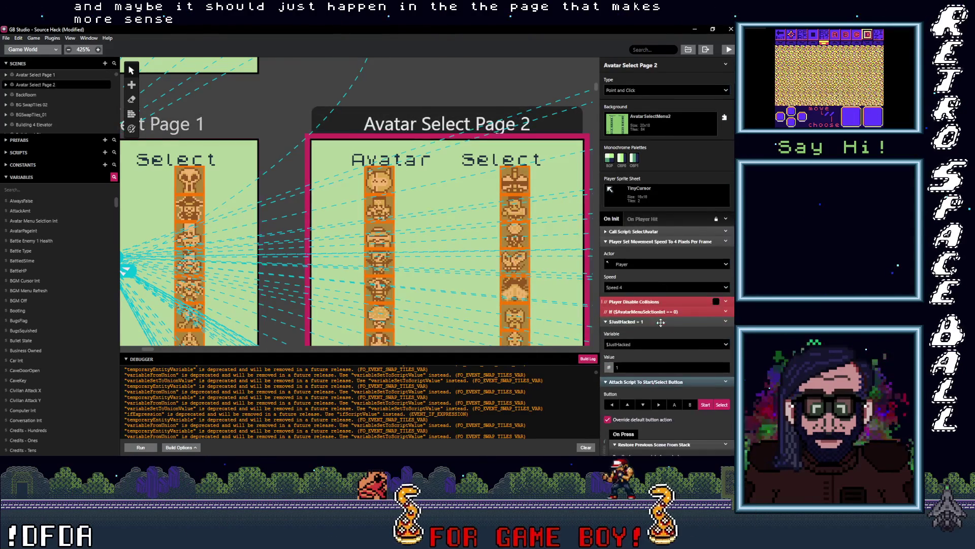
left_click(647, 240)
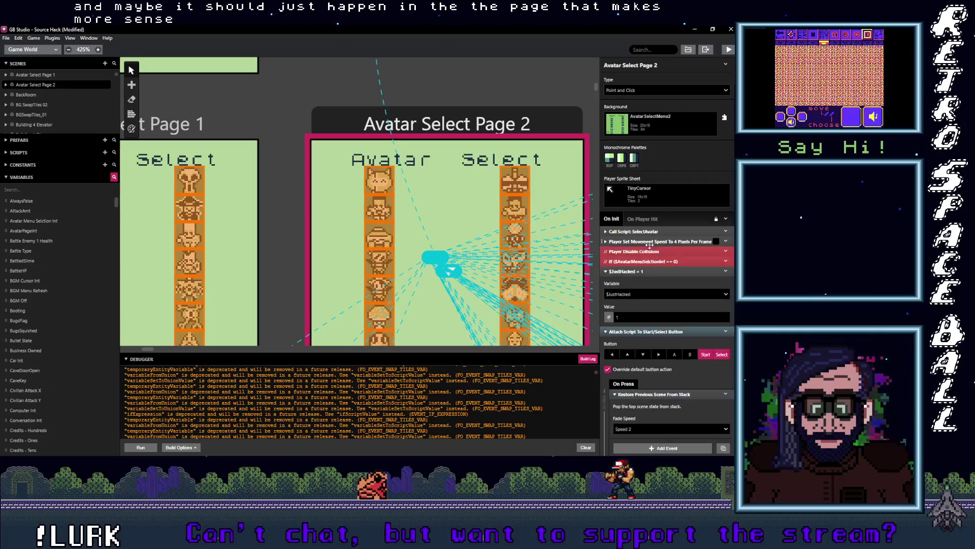
left_click(645, 272)
left_click(645, 281)
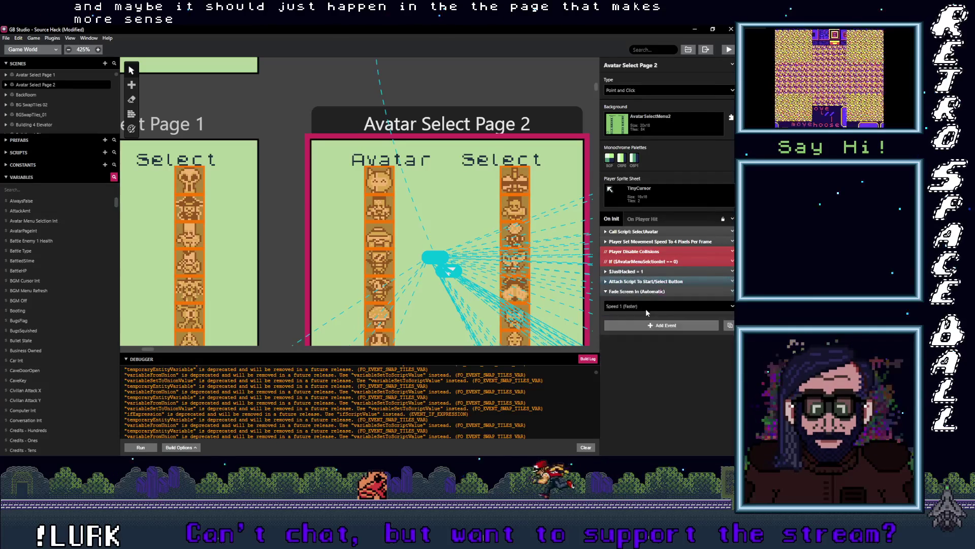
left_click(658, 325)
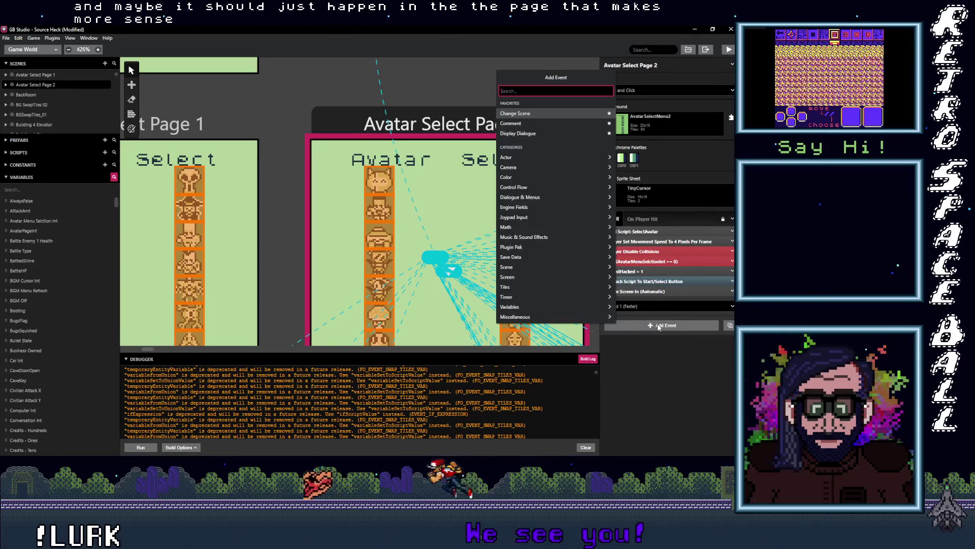
type("overlay")
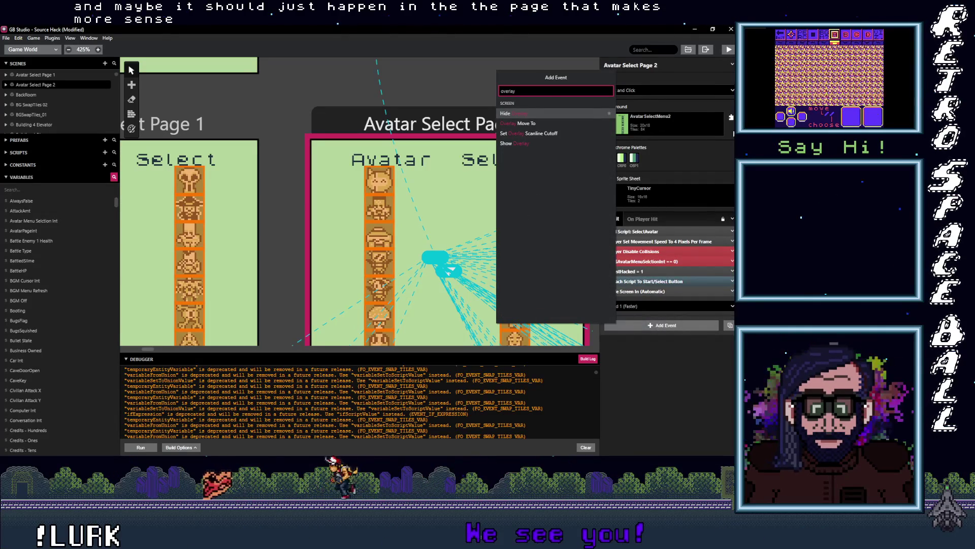
left_click(542, 113)
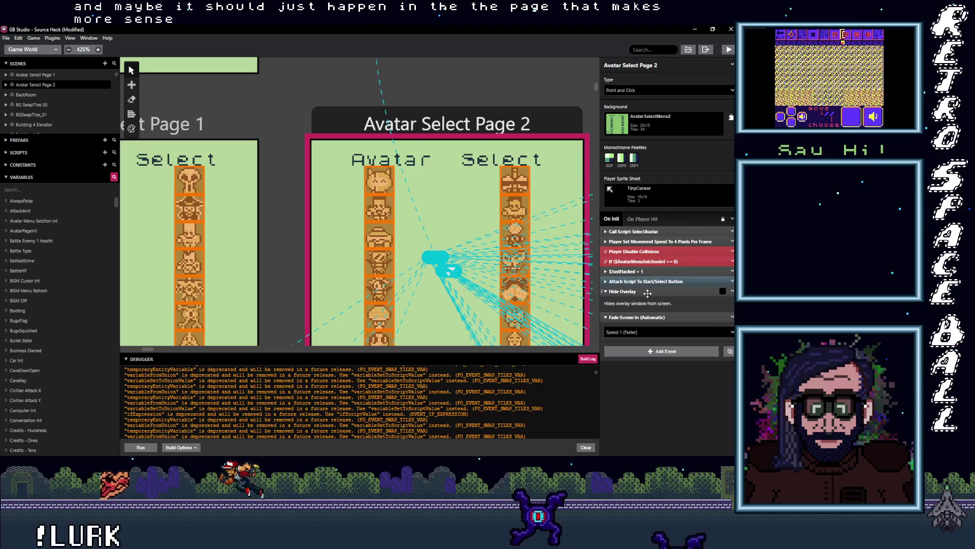
left_click_drag(639, 243, 638, 230)
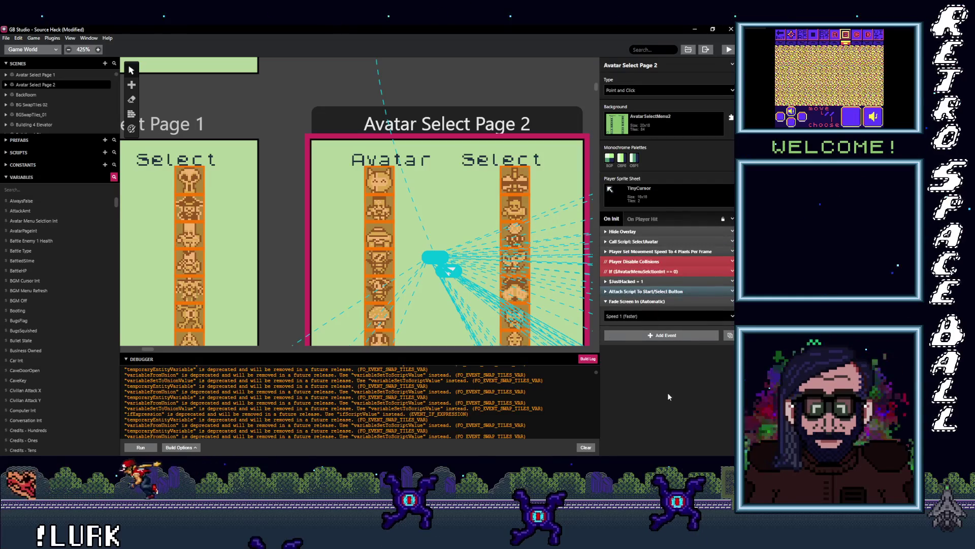
left_click(6, 38)
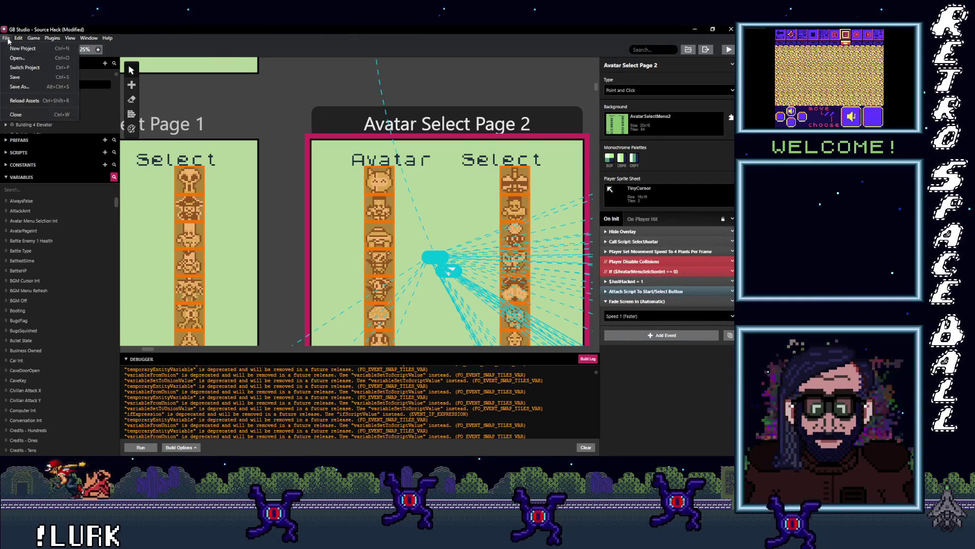
Save the project and launch a build-and-run of the game.
left_click(22, 81)
mouse_move(426, 194)
left_mouse_down()
mouse_move(224, 48)
mouse_move(154, 72)
left_mouse_up()
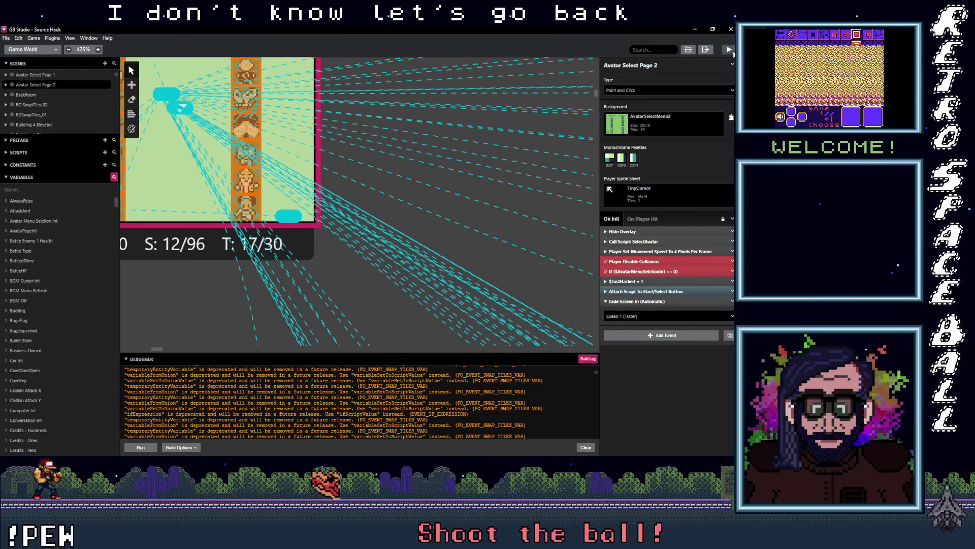
left_click(732, 51)
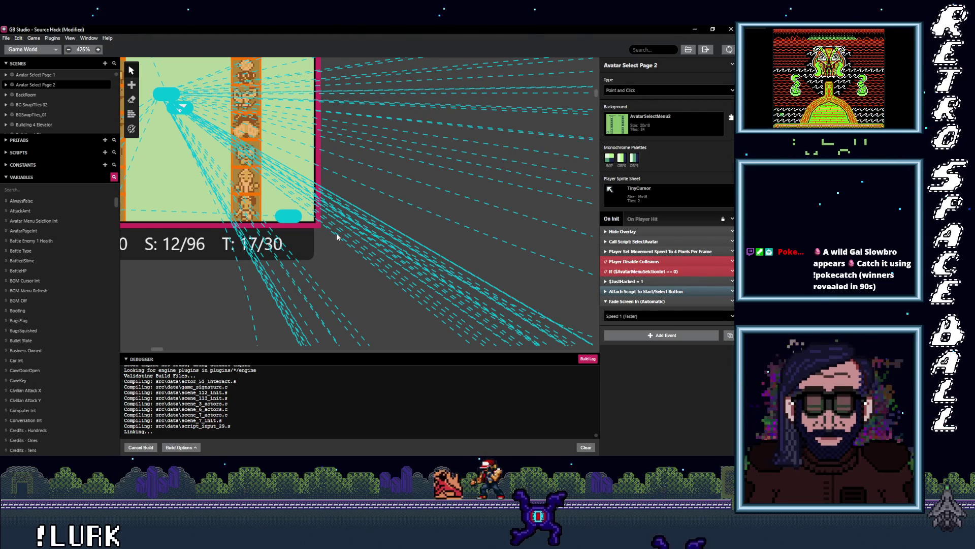
Scroll the world map down through Lev3, Lev4 and Lev5 while the build finishes.
scroll(335, 231, "down", 5)
scroll(412, 145, "down", 10)
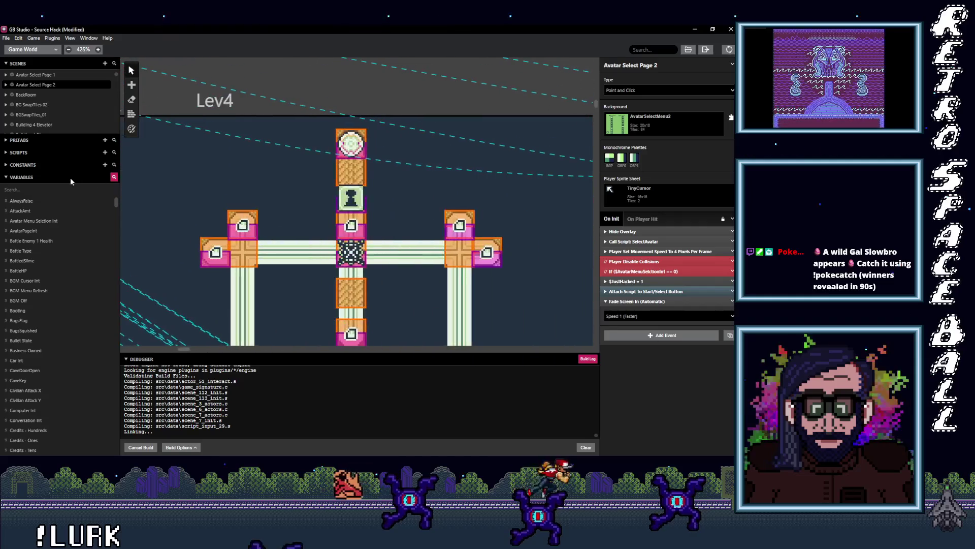
scroll(398, 270, "down", 4)
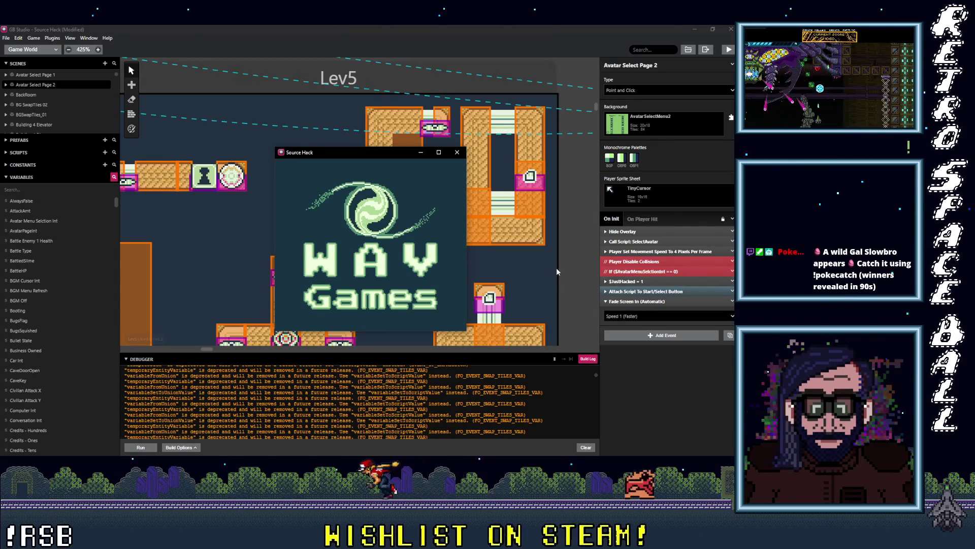
Maximize the game window, start a New Game, and check the pause menu's Audio settings.
left_click(438, 152)
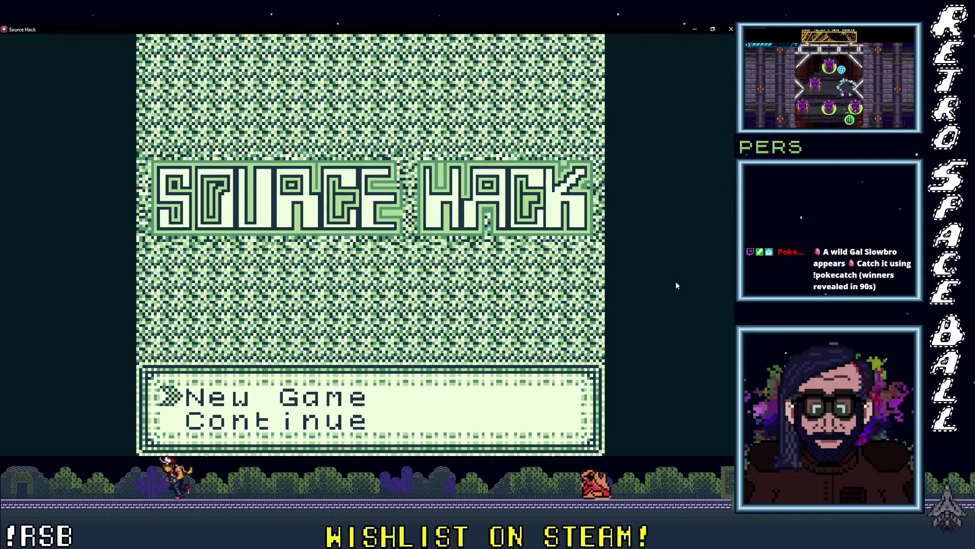
key("Return")
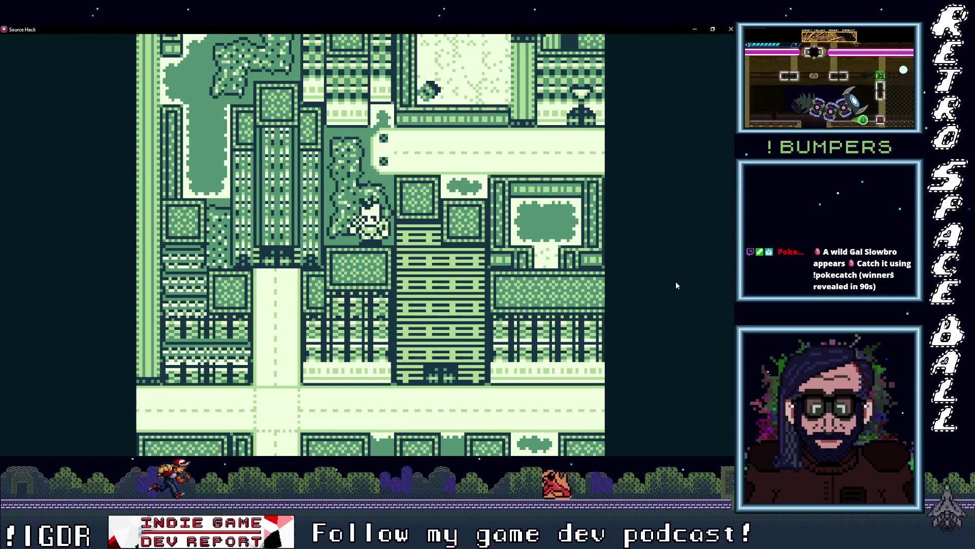
key("Return")
key("Down")
key("Down")
key("Down")
key("Return")
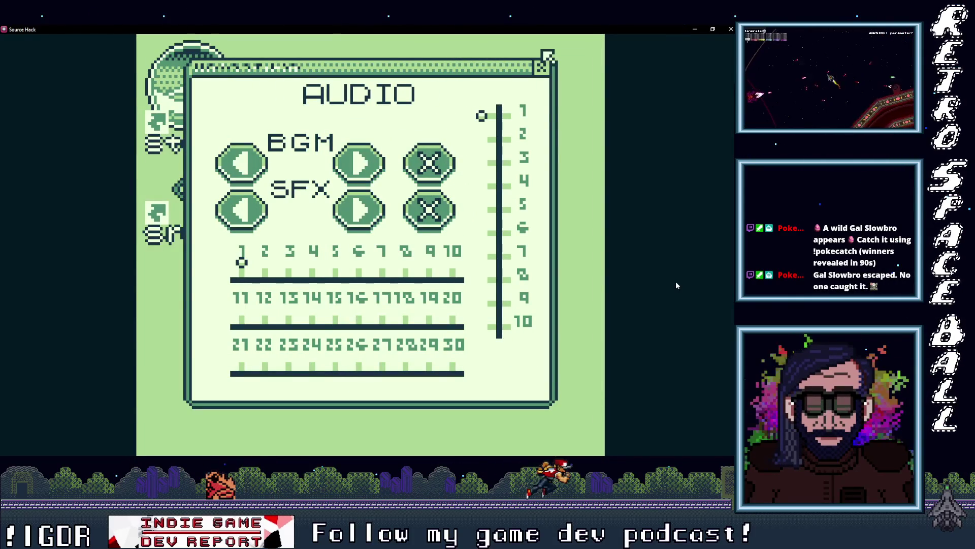
key("Escape")
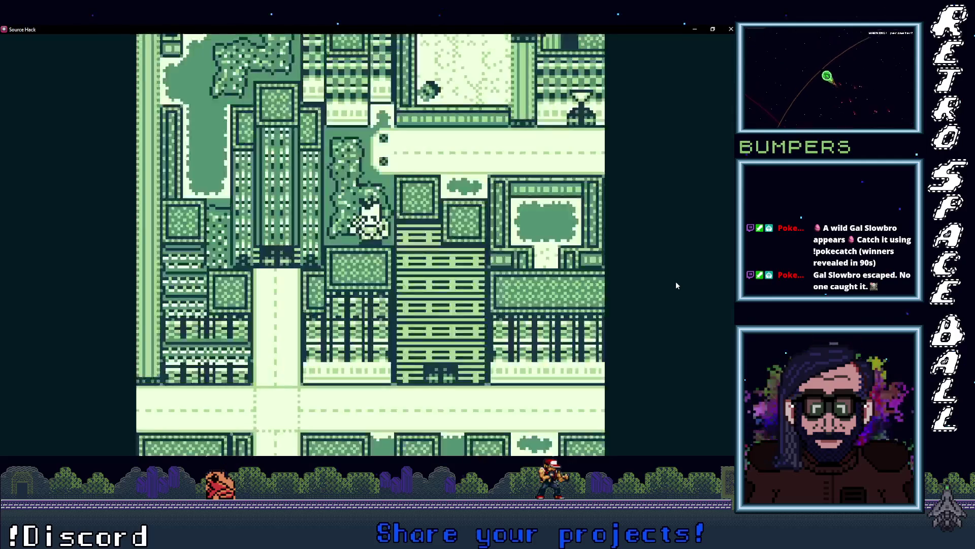
End Sim back to the title, then delete the level-unlock data file from Level Select.
key("Return")
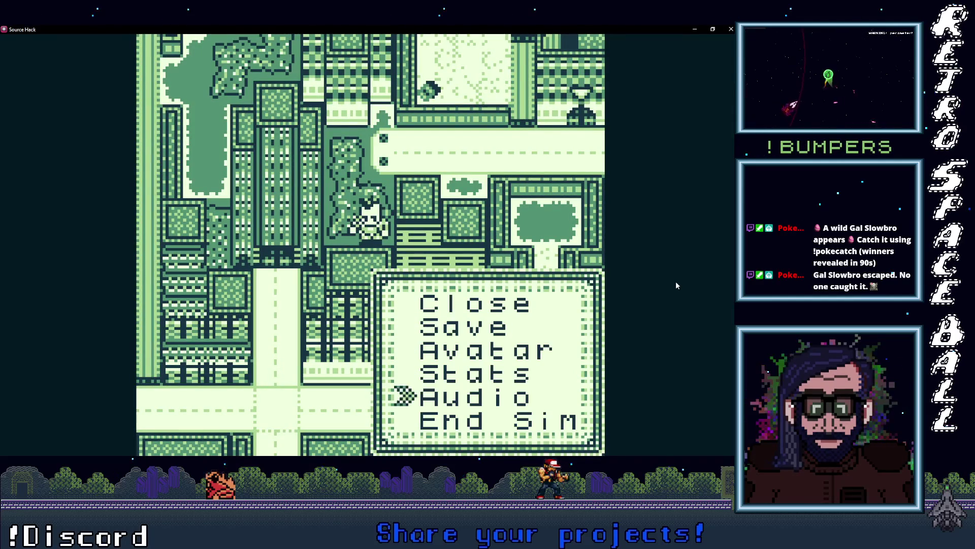
key("Down")
key("Return")
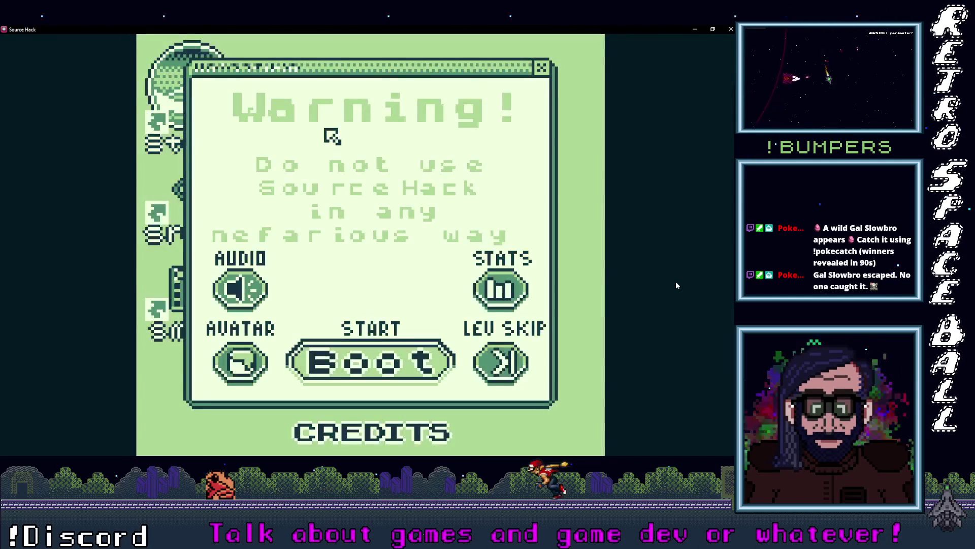
key("Return")
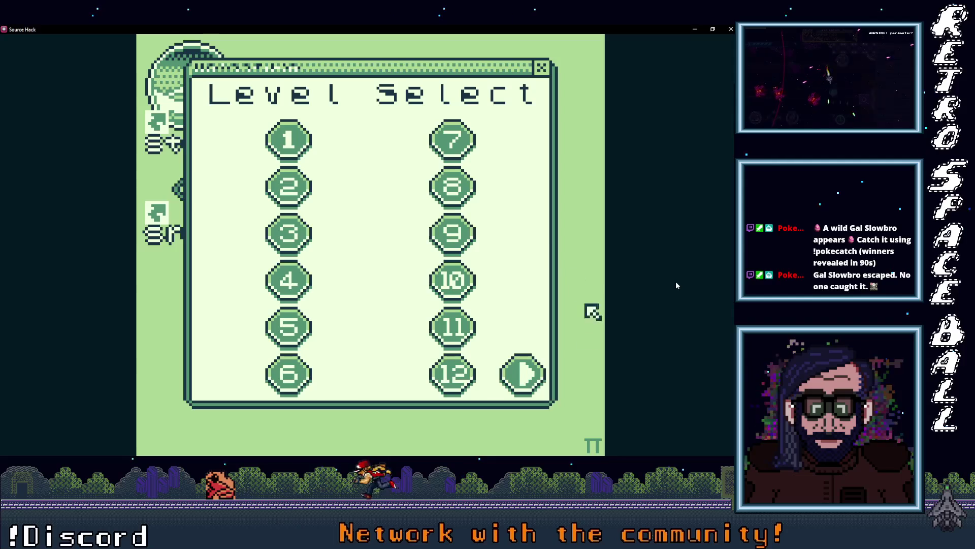
key("Return")
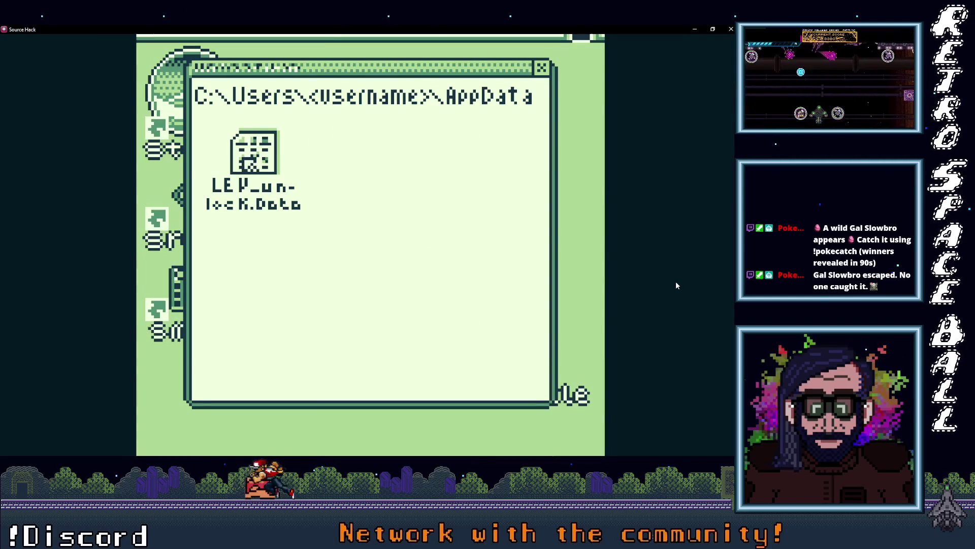
key("Return")
key("Return")
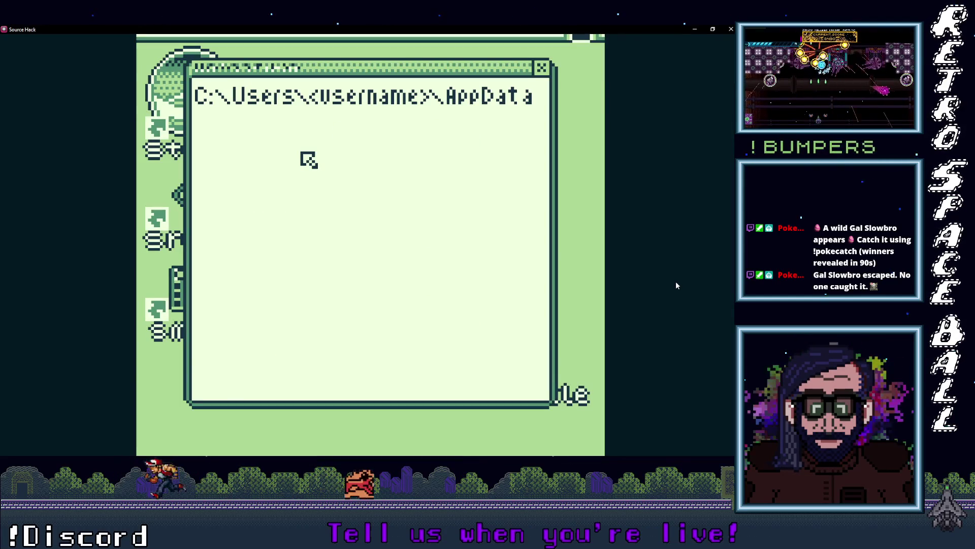
Close the unlock folder and start level 5 from the Level Select screen.
key("Up")
key("Right")
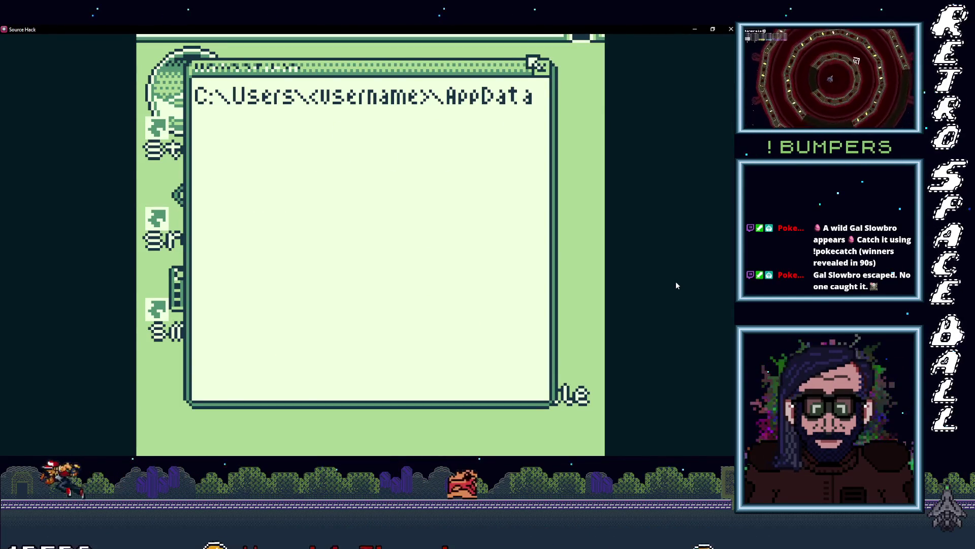
key("Return")
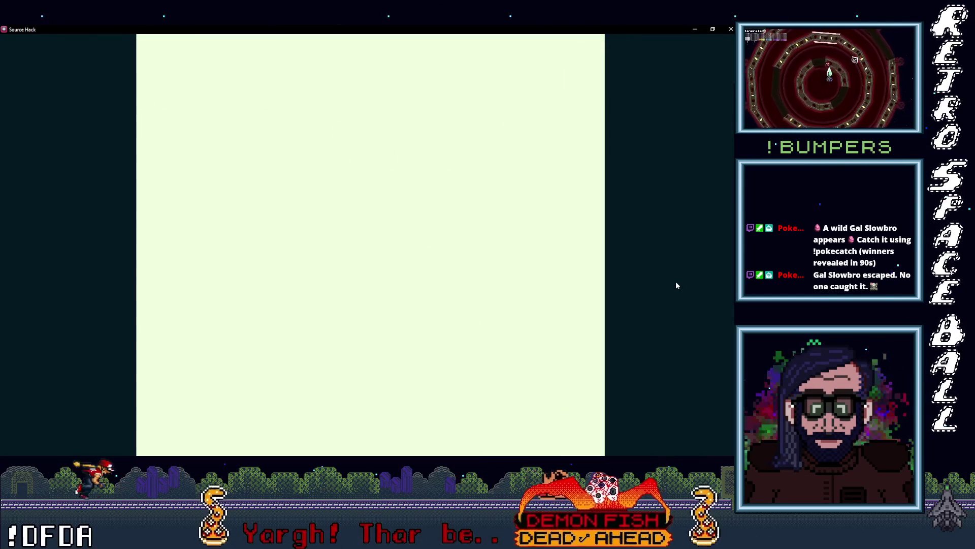
key("Up")
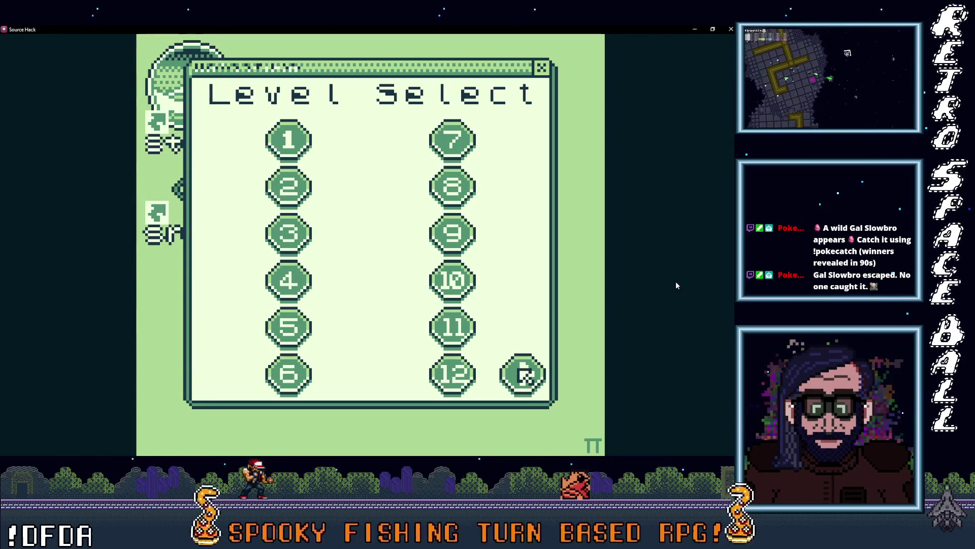
key("Up")
key("Down")
key("Left")
key("Up")
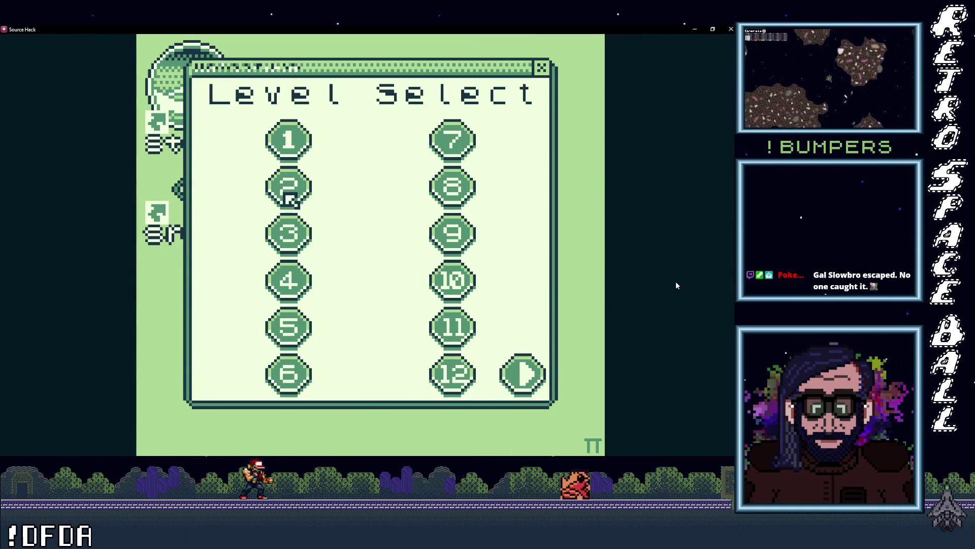
key("Return")
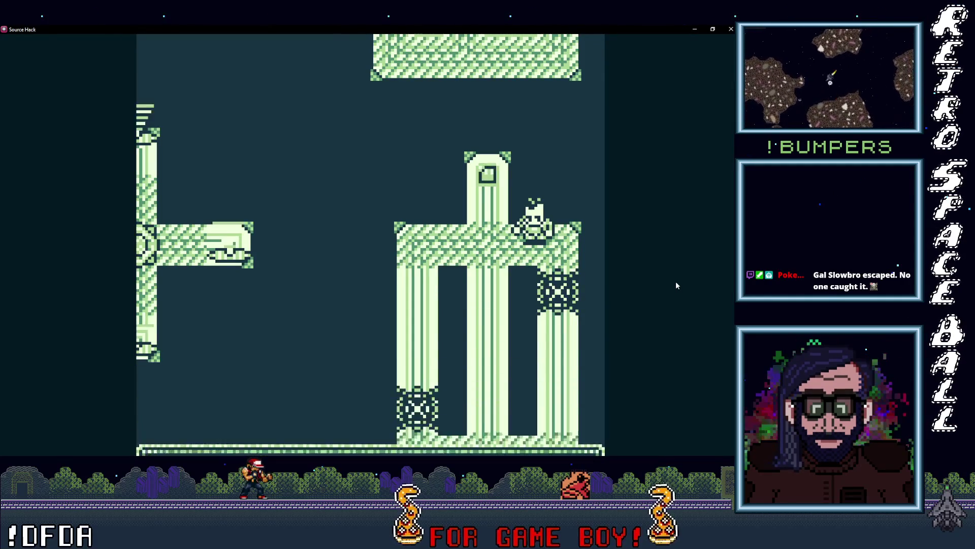
Walk the player through the maze and into an enemy to test that contact kills.
key("Left")
key("Left")
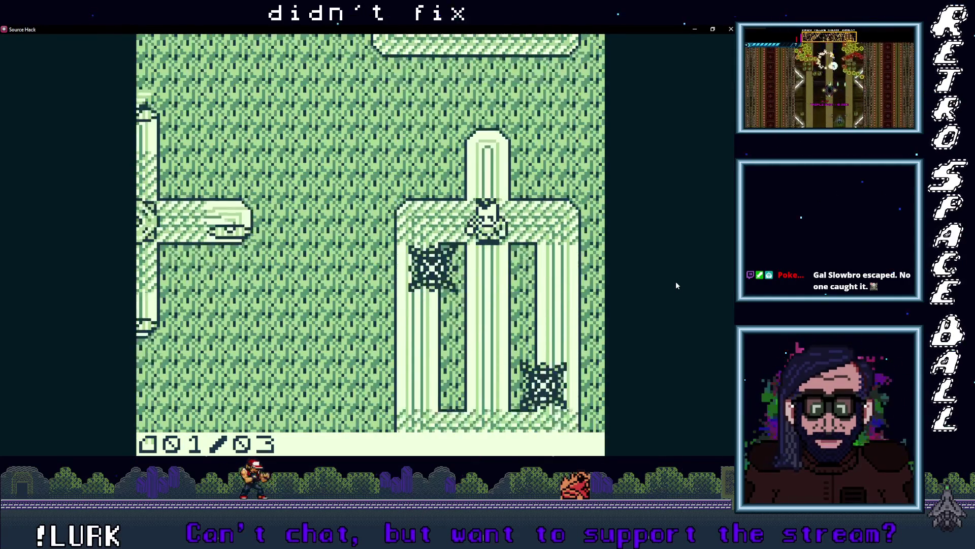
key("Down")
key("Left")
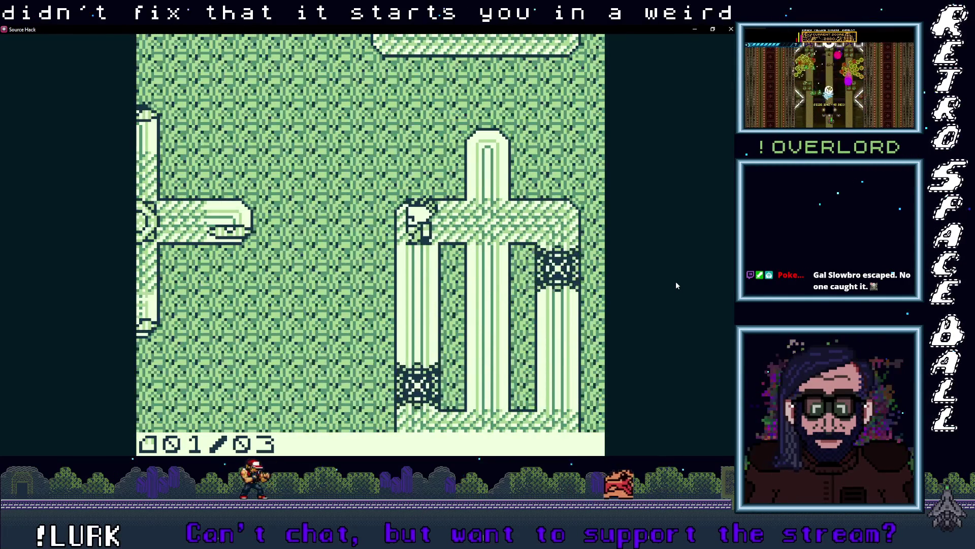
key("Down")
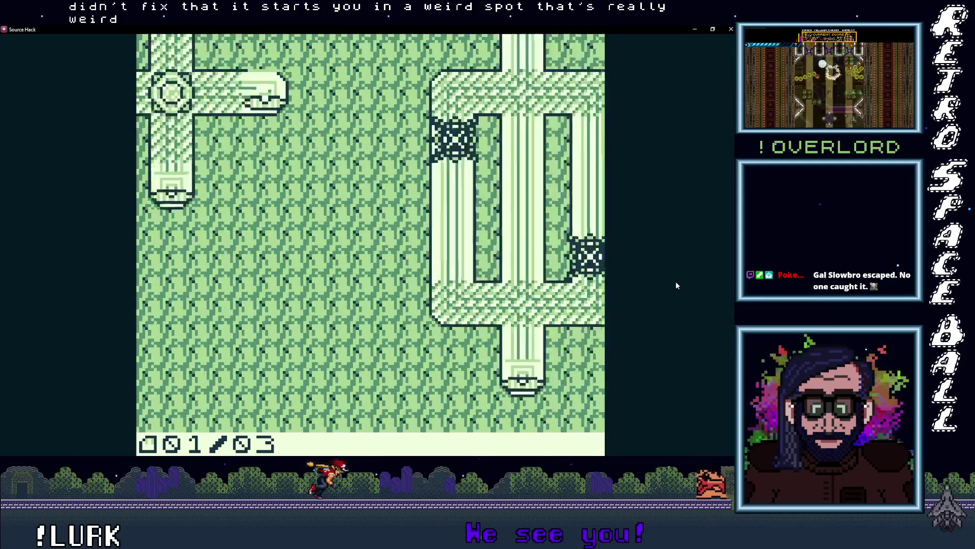
key("Up")
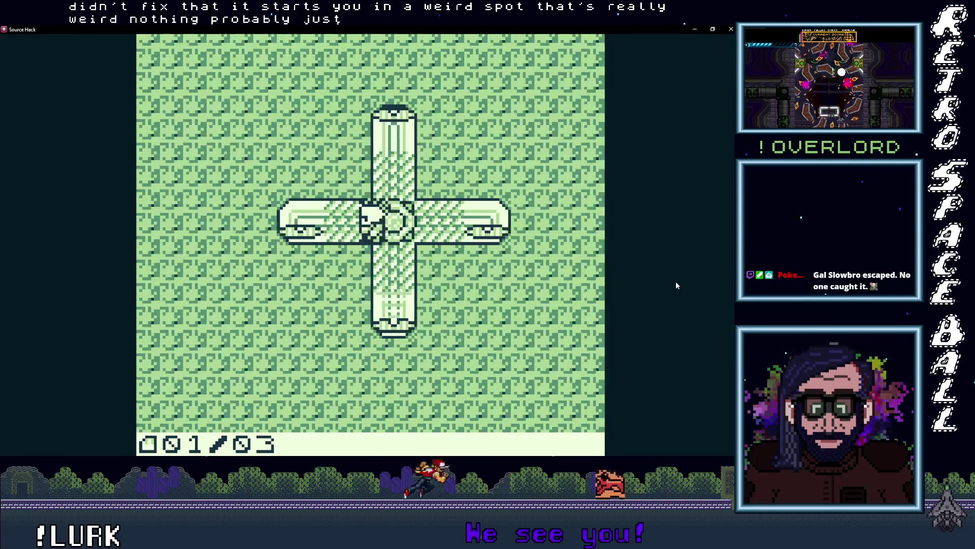
key("Down")
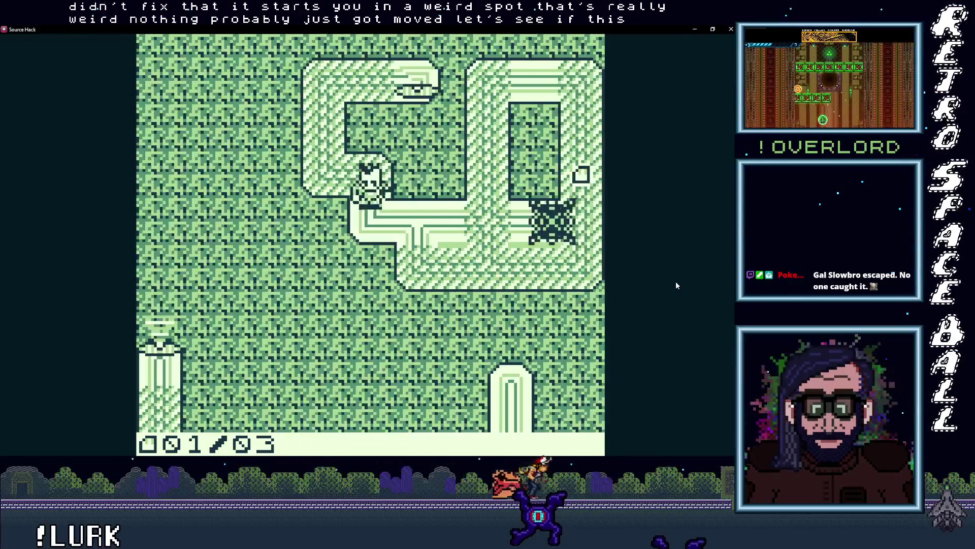
key("Right")
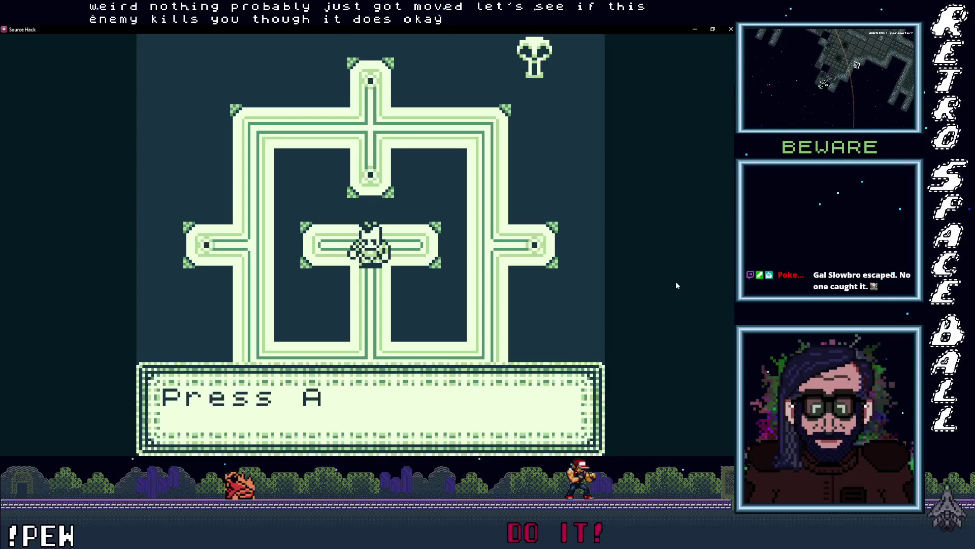
Dismiss the shooting tutorial message and steer the player around the lower corridors.
key("x")
key("Down")
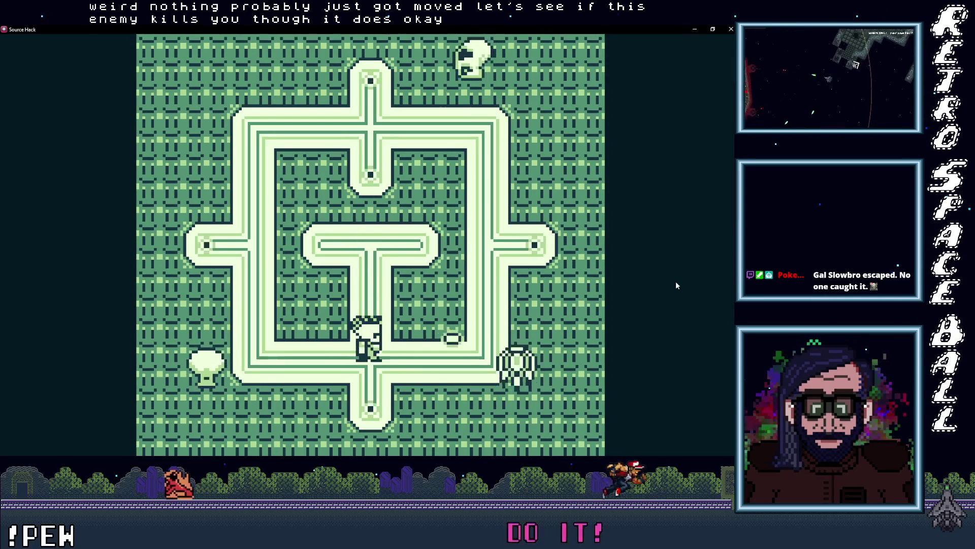
key("Down")
key("Left")
key("Right")
key("Down")
key("Up")
key("Left")
Move the player up the left corridor, collecting a dot, and along the top corridor.
key("Up")
key("Left")
key("Right")
key("Up")
key("Down")
key("Up")
key("Right")
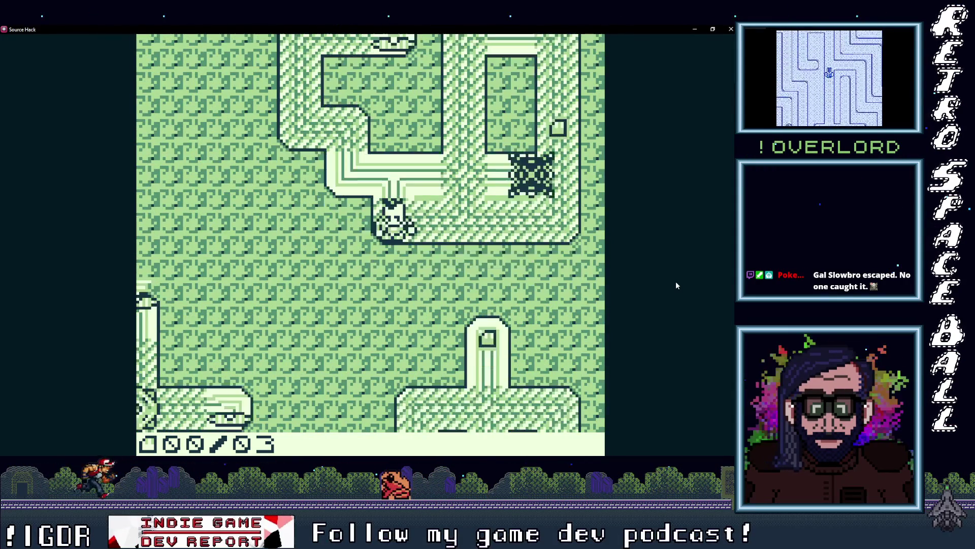
Walk the player right and up to the locked keyhole door.
key("Right")
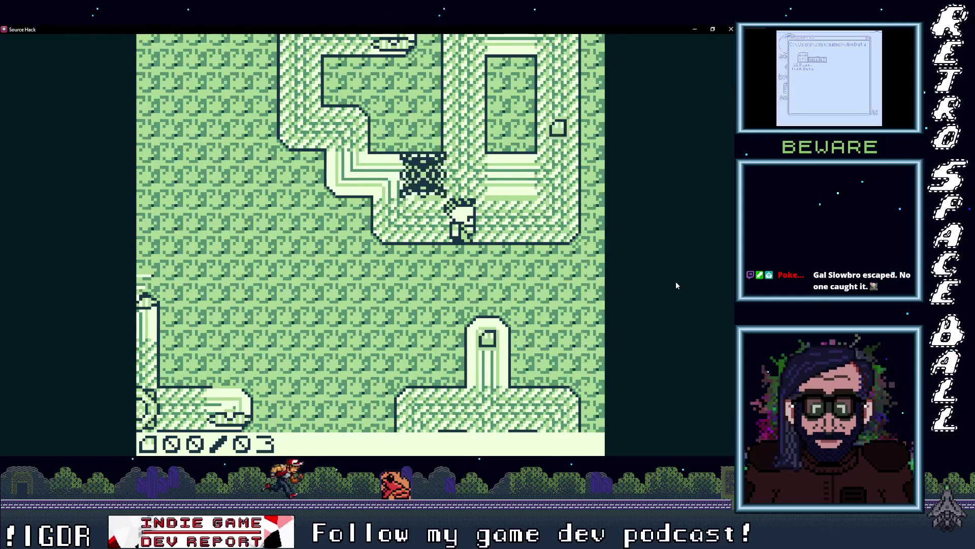
key("Right")
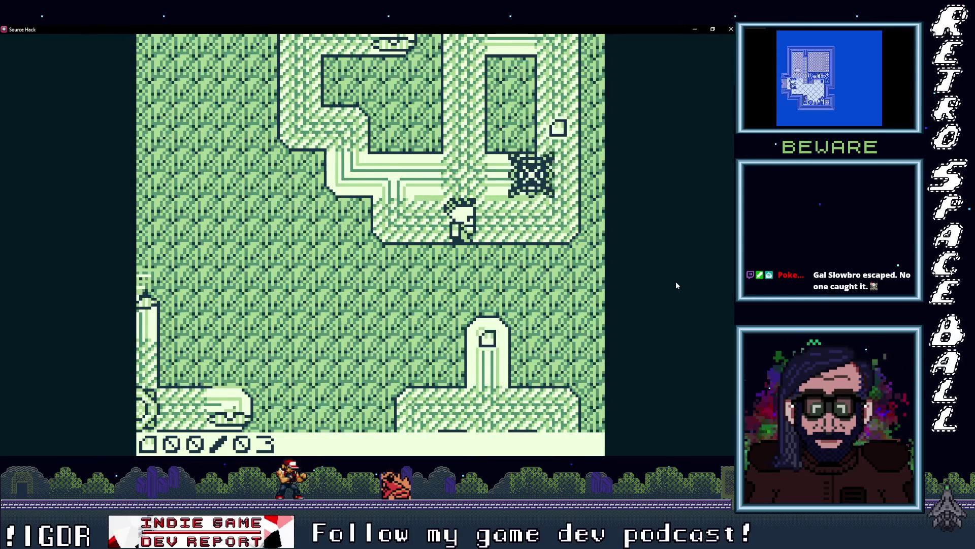
key("Up")
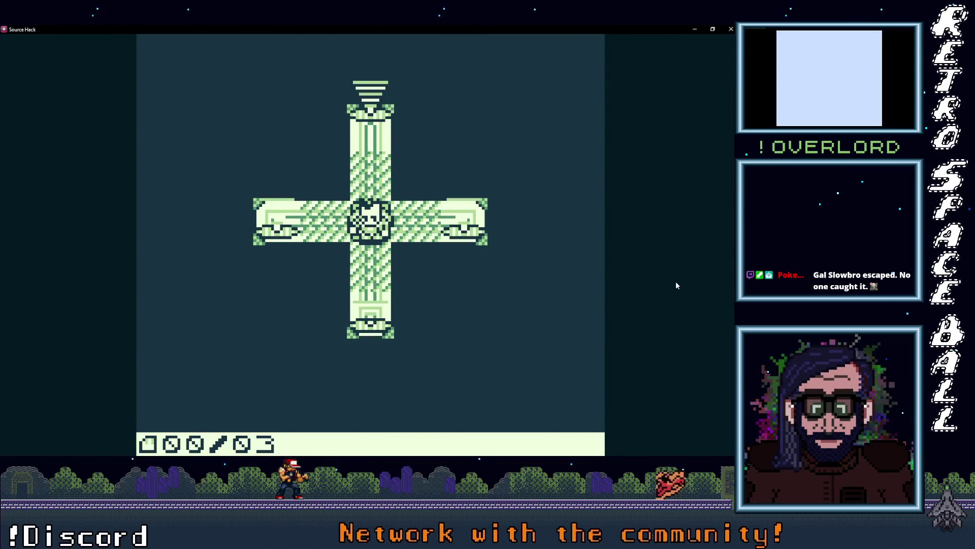
Dismiss the 'Not enough Key Fragments' notice, pause the game, and open Avatar Select.
key("Return")
key("Return")
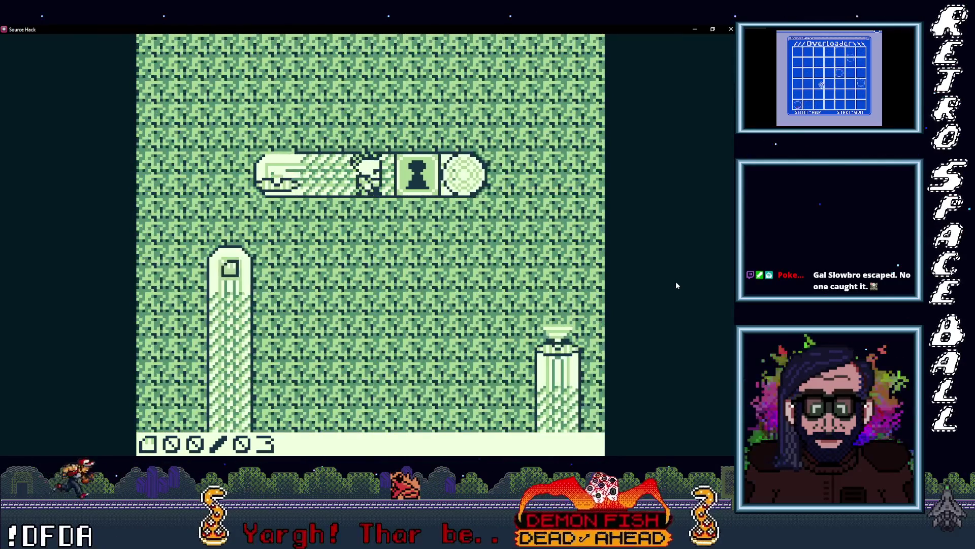
key("z")
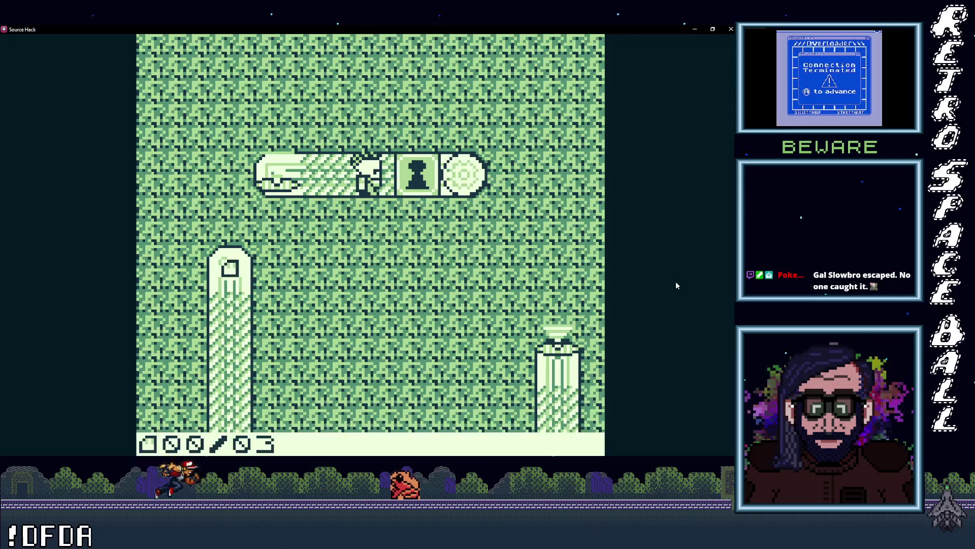
key("Return")
key("z")
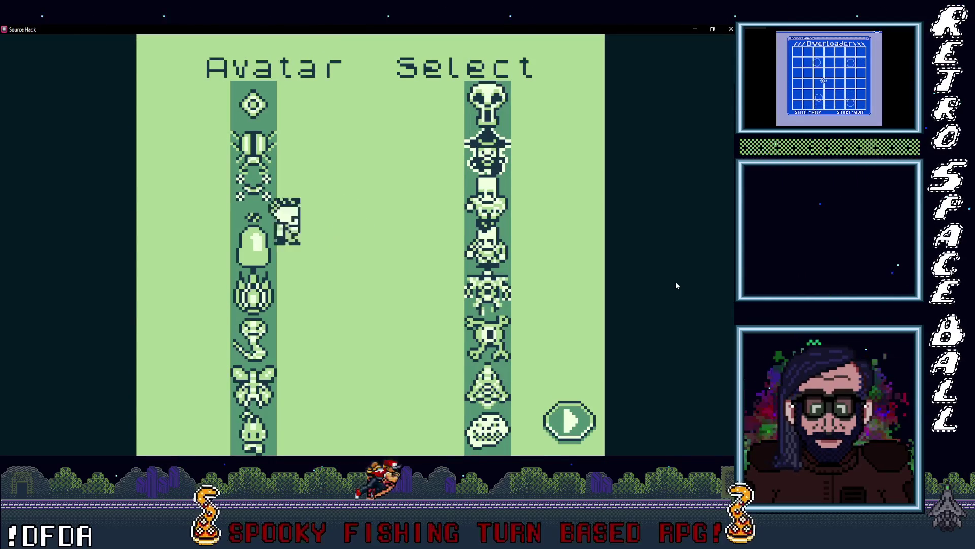
Confirm the chosen avatar, then choose End Sim from the pause menu.
key("z")
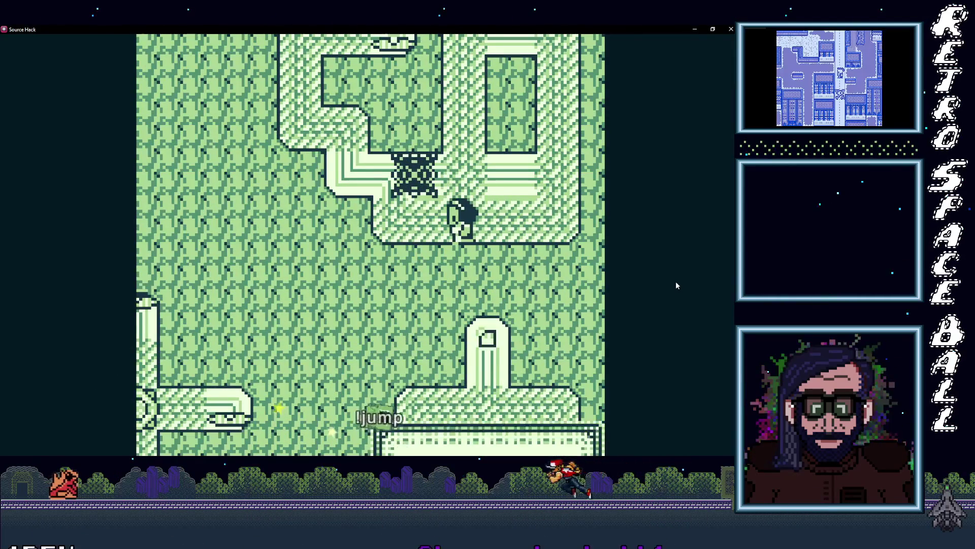
key("Down")
key("Down")
key("Down")
key("Down")
key("Down")
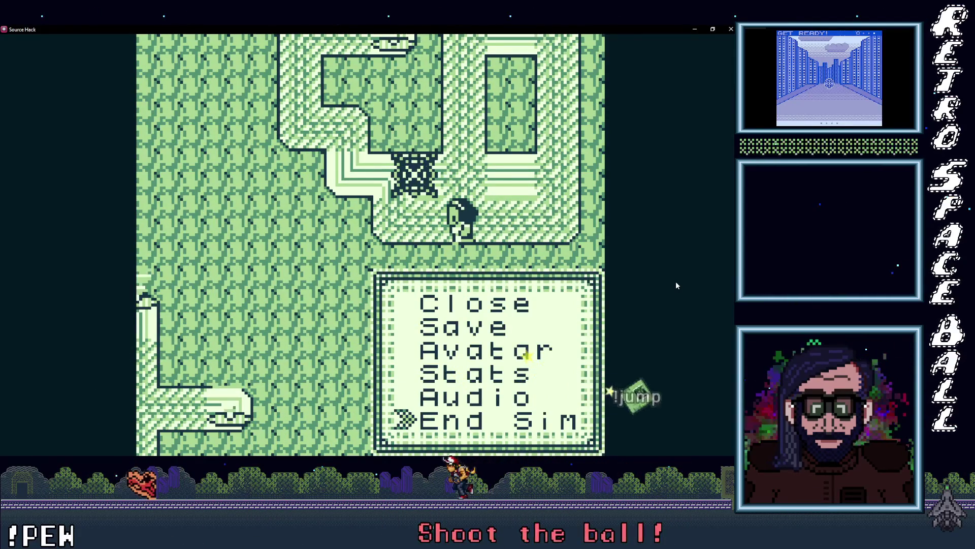
key("Escape")
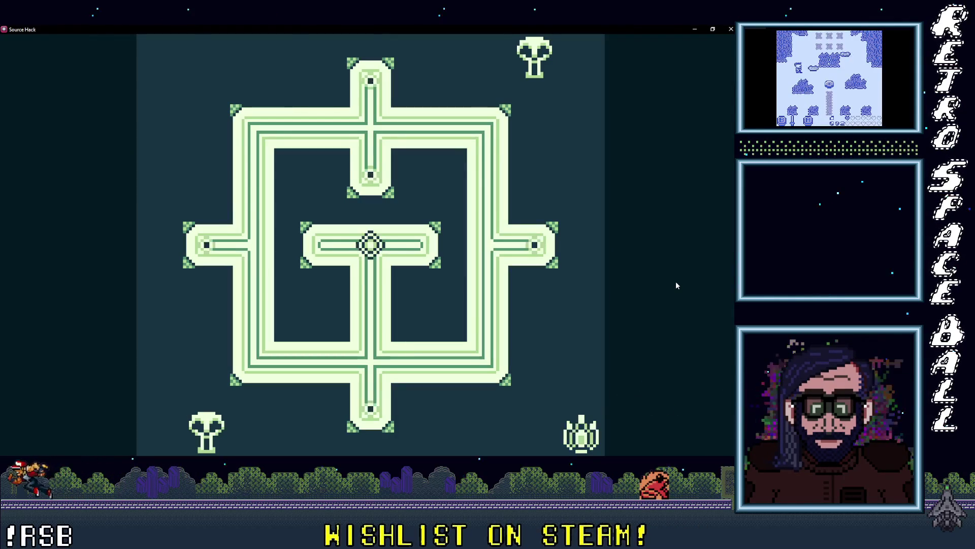
Skip the tutorial text, walk the opening level to the top path, then close the game window.
key("z")
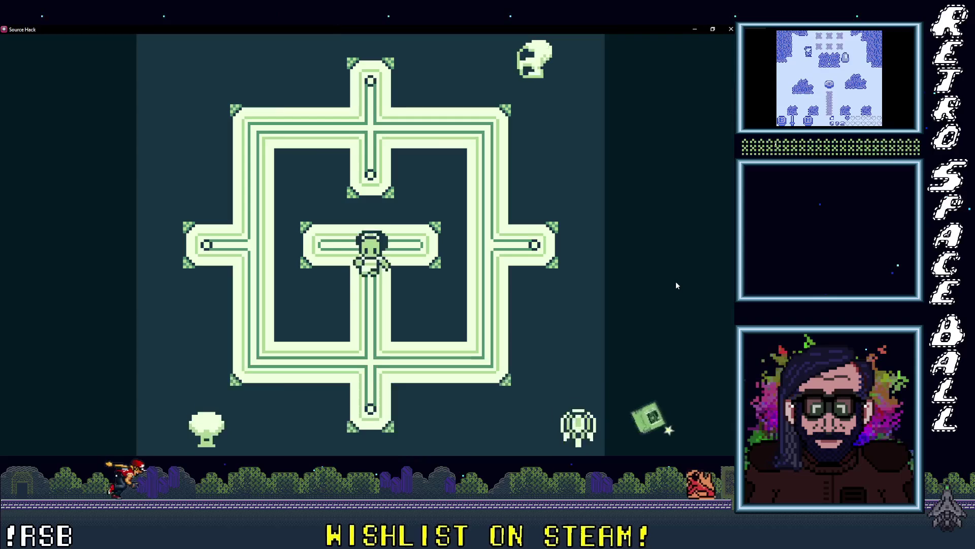
key("Down")
key("Down")
key("Up")
key("Left")
key("Left")
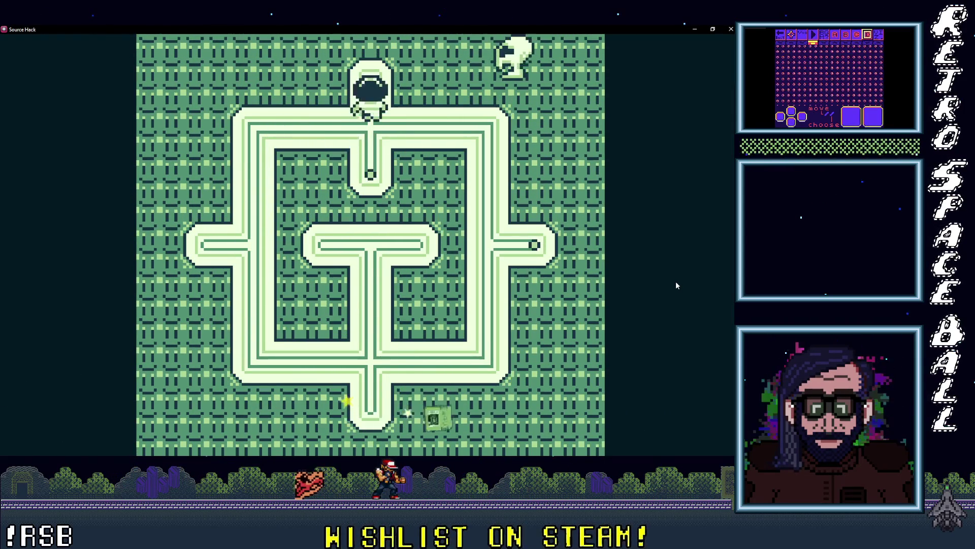
key("Up")
key("Right")
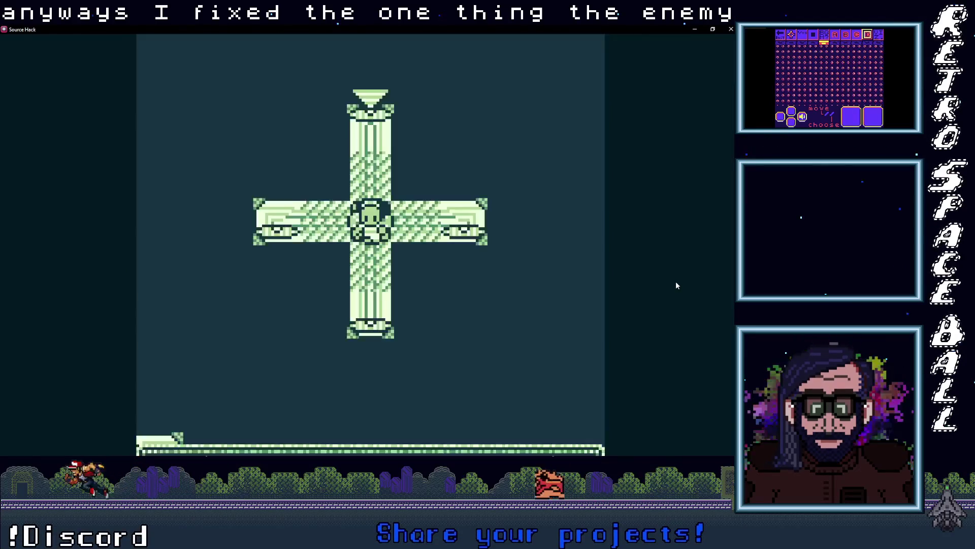
left_click(731, 29)
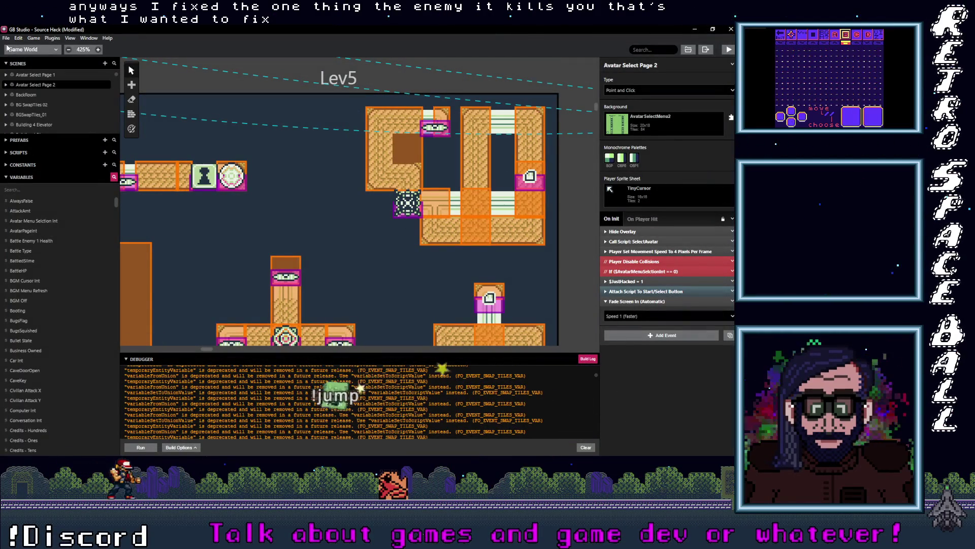
Save the Source Hack project through the File menu.
left_click(6, 38)
left_click(15, 78)
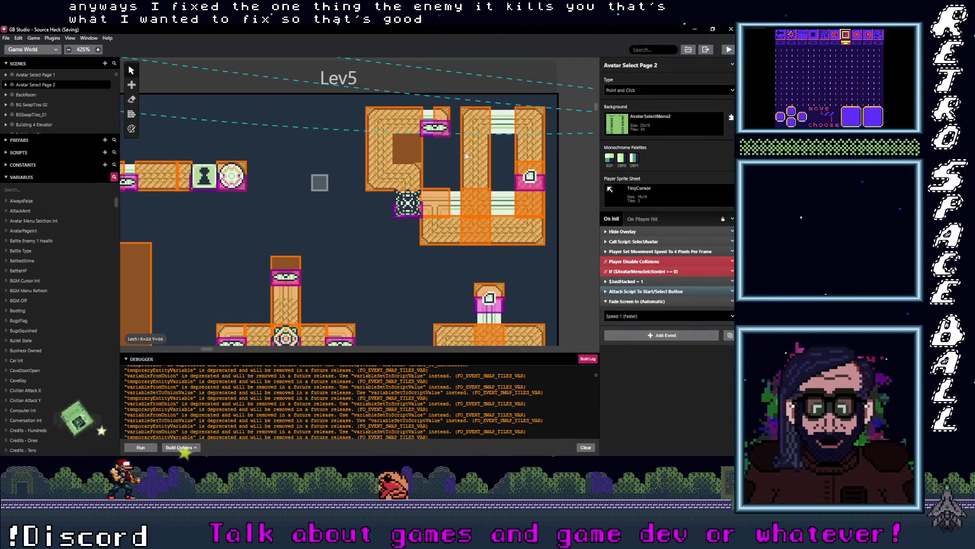
scroll(457, 161, "down", 2)
scroll(457, 161, "left", 4)
scroll(392, 234, "down", 4)
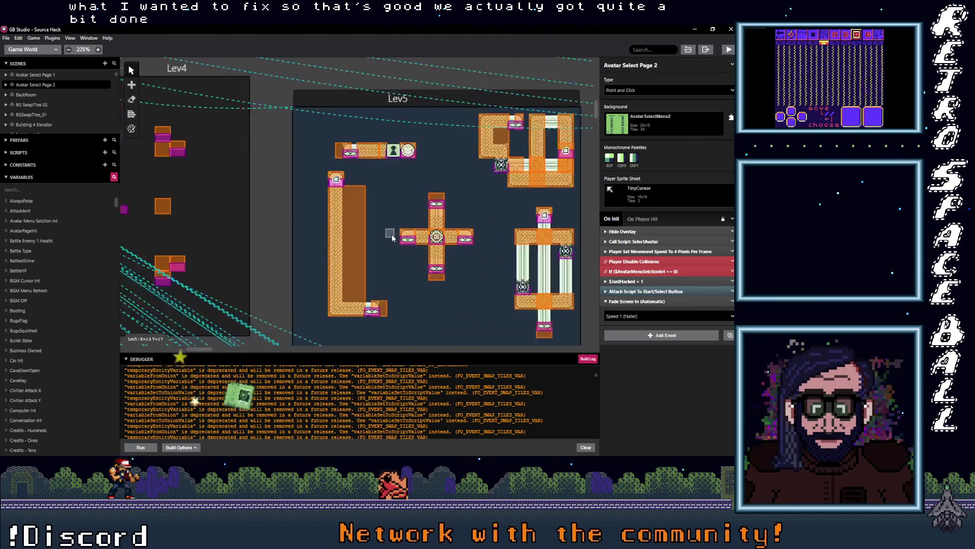
scroll(391, 233, "down", 6)
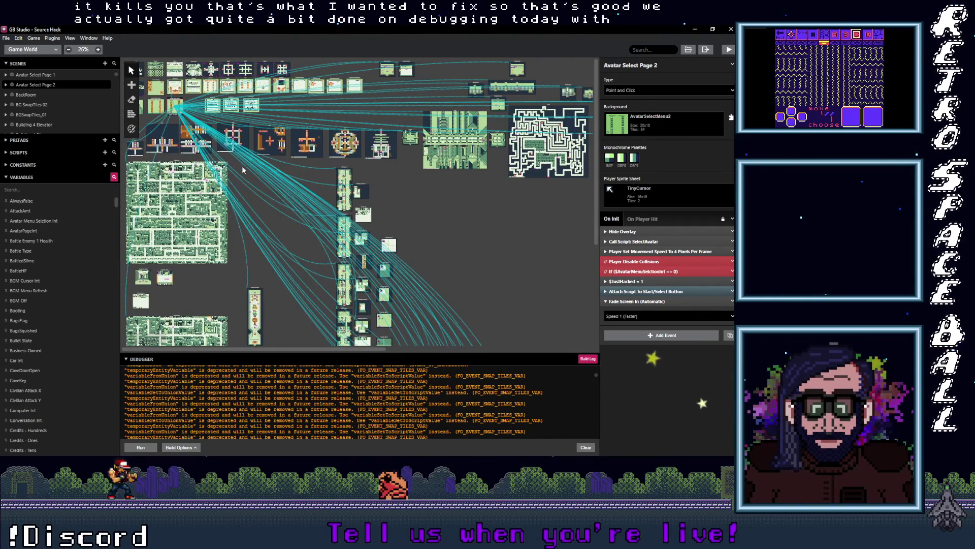
scroll(237, 184, "up", 6)
Pan and zoom the world map to review the other scenes, then exit GB Studio.
mouse_move(230, 217)
left_mouse_down()
mouse_move(288, 284)
mouse_move(254, 266)
mouse_move(480, 258)
mouse_move(534, 279)
left_mouse_up()
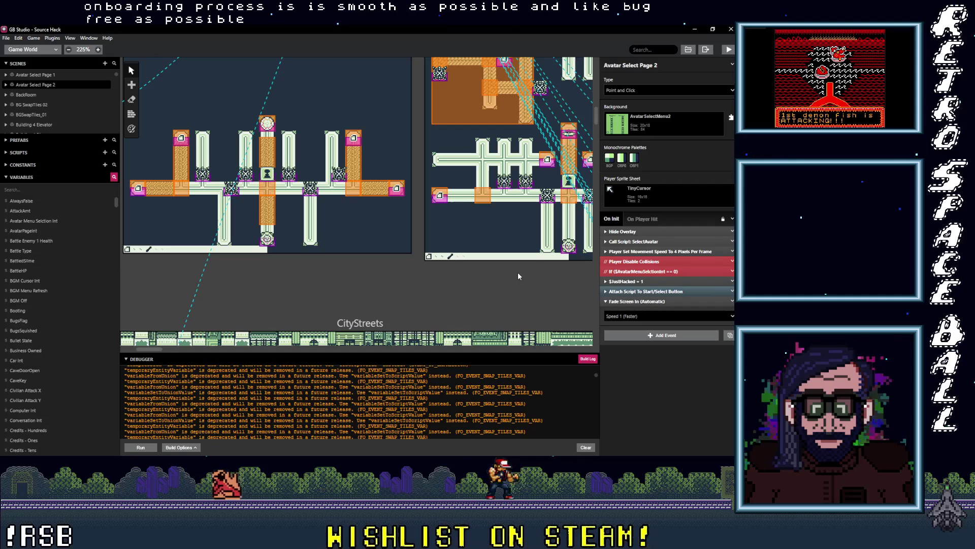
scroll(439, 254, "down", 5)
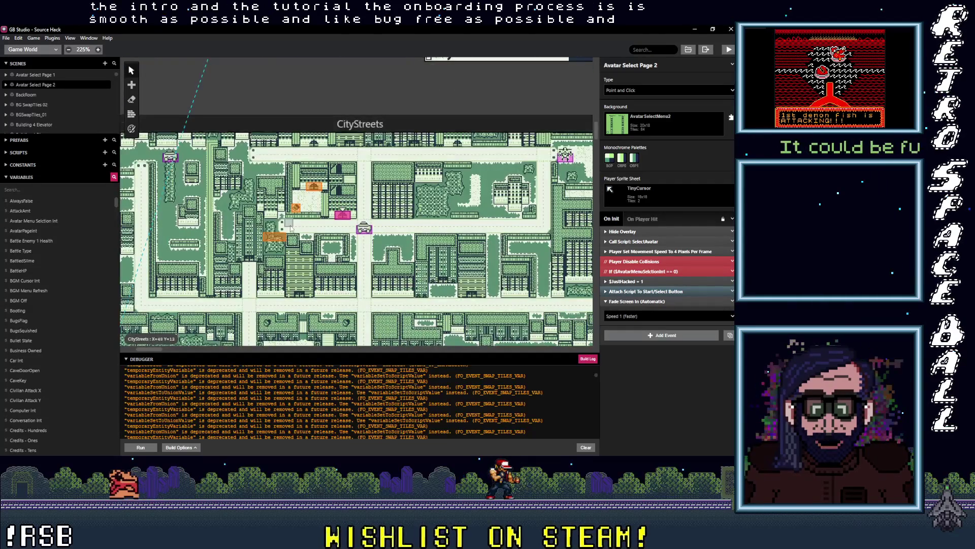
scroll(439, 254, "up", 5)
scroll(438, 254, "right", 10)
scroll(242, 317, "up", 3)
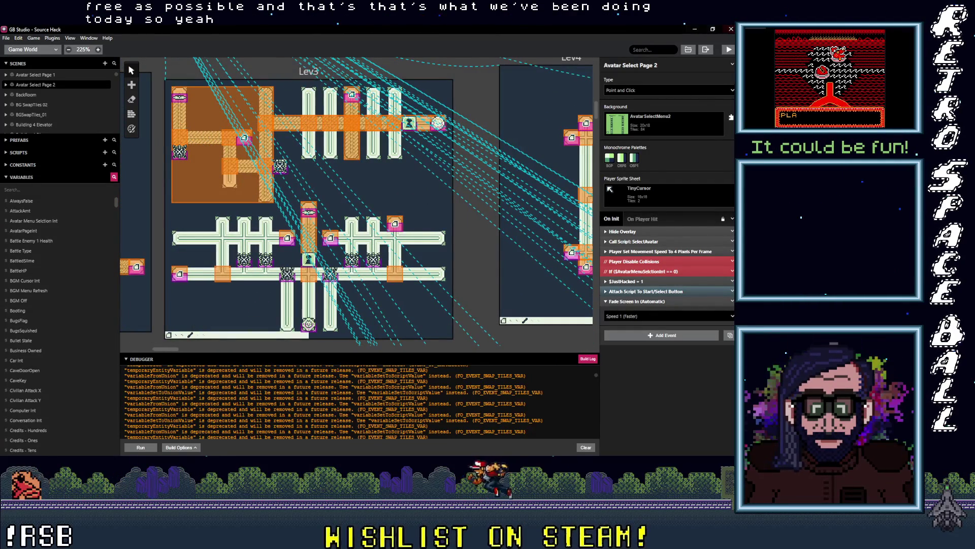
left_click(729, 30)
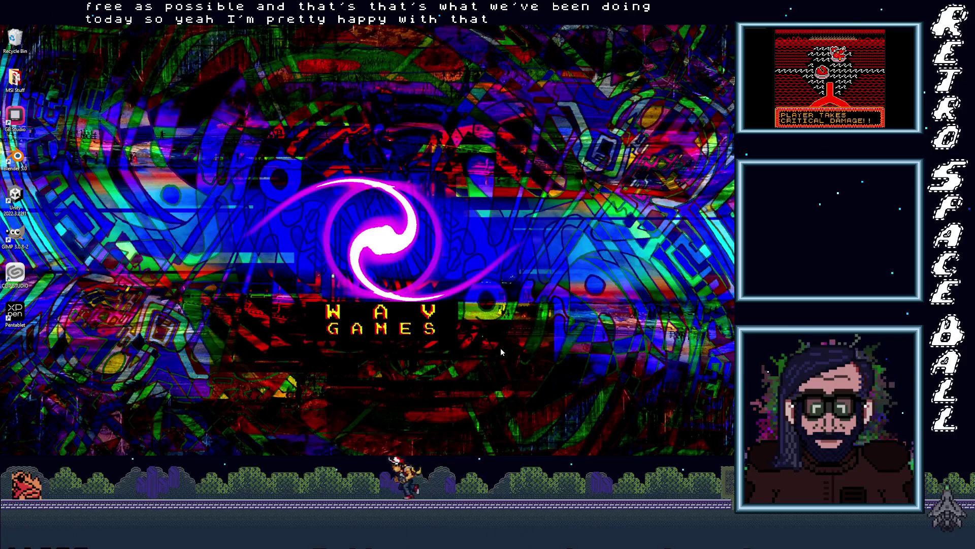